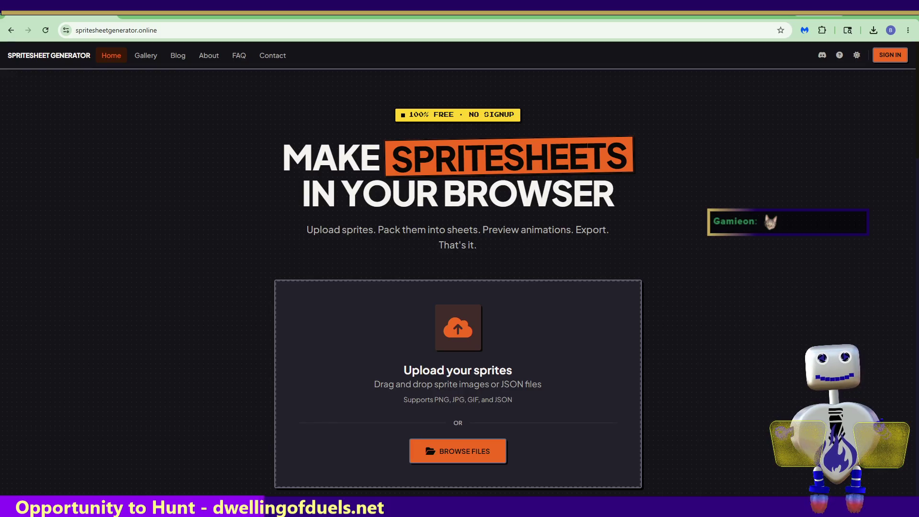
Drag the Jupiter sprite file into Spritesheet Generator so its frames load as a 4-column grid
left_click_drag(348, 468, 459, 345)
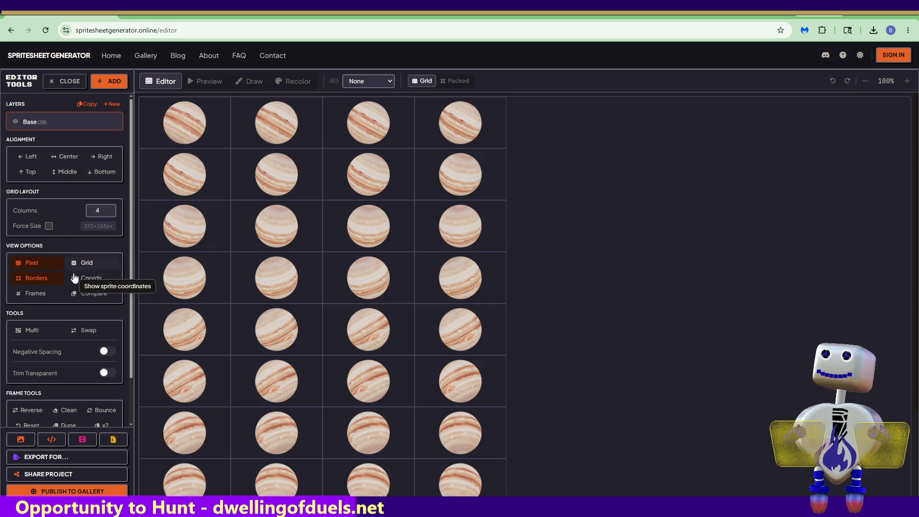
Toggle the Borders and Pixel display options off and back on
mouse_move(133, 333)
left_mouse_down()
mouse_move(139, 413)
mouse_move(143, 223)
left_mouse_up()
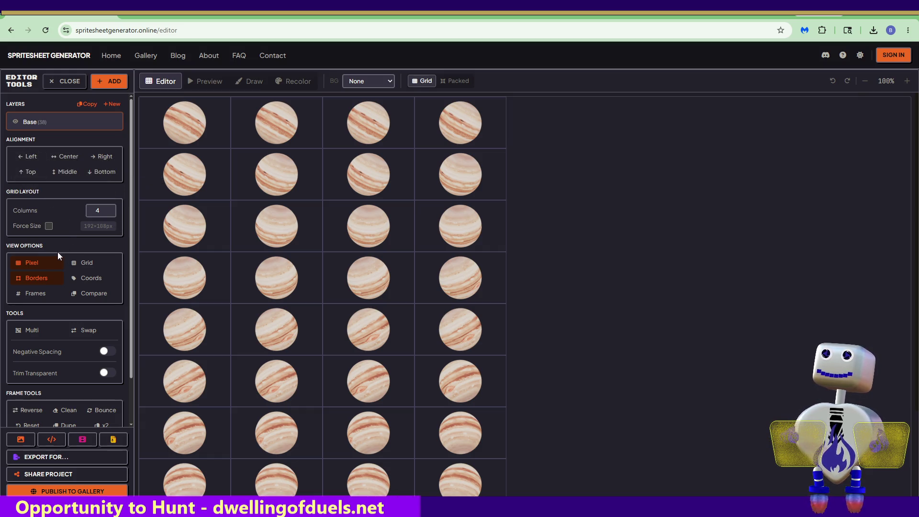
left_click(37, 280)
left_click(34, 266)
left_click(30, 264)
left_click(34, 278)
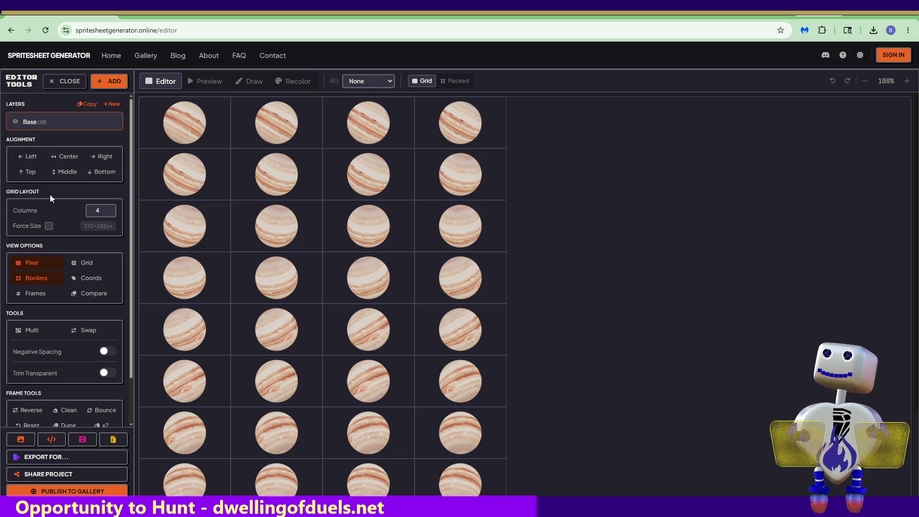
Lower the grid Columns value from 4 to 1
left_click(106, 213)
left_click(105, 212)
left_click(105, 212)
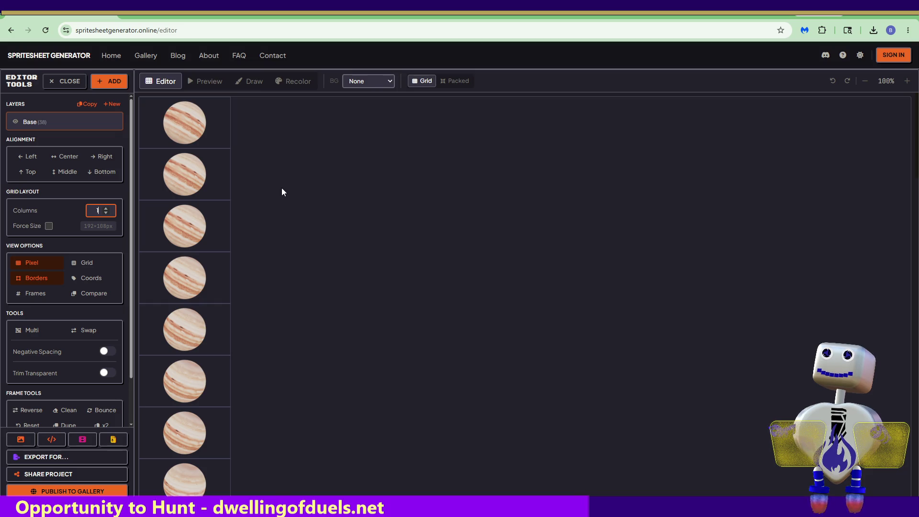
left_click(386, 86)
left_click(381, 92)
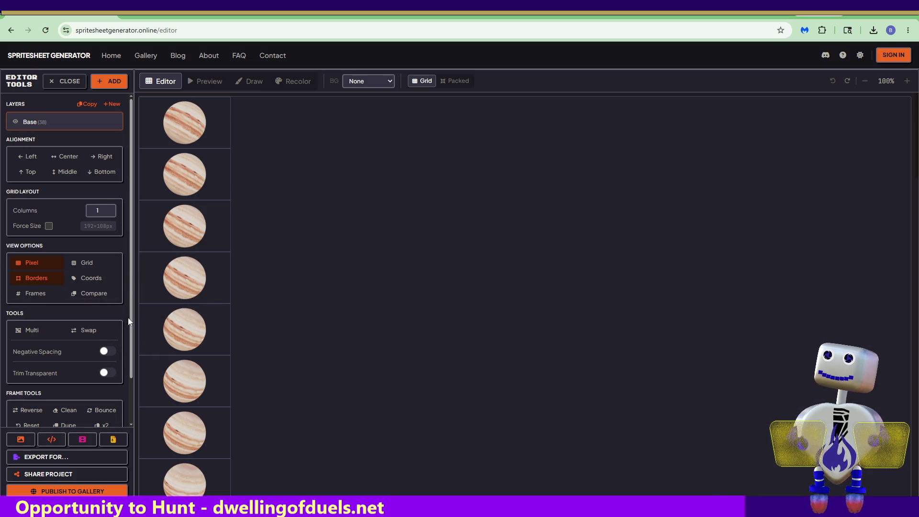
scroll(128, 335, "down", 2)
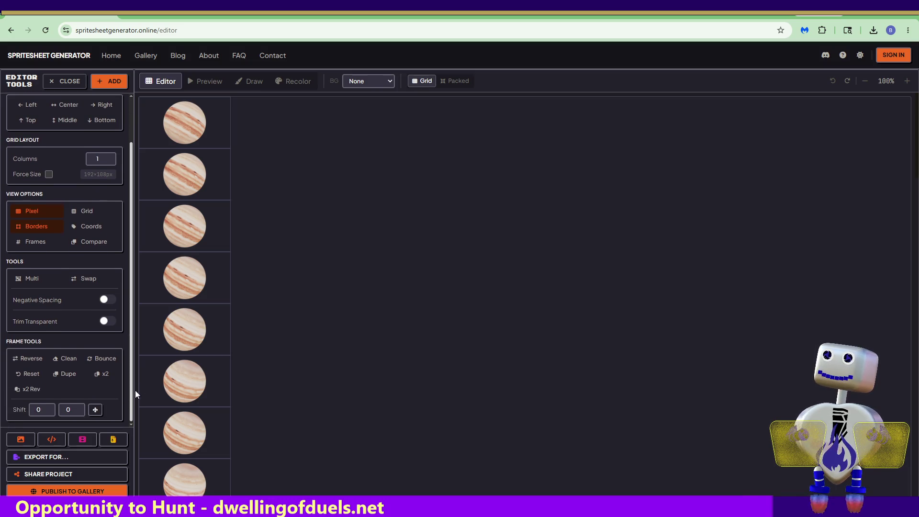
scroll(135, 364, "up", 2)
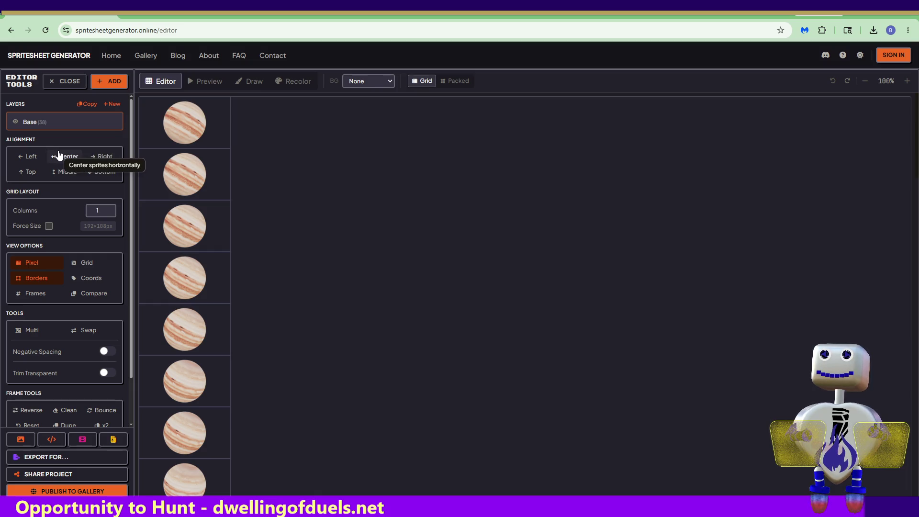
left_click(453, 81)
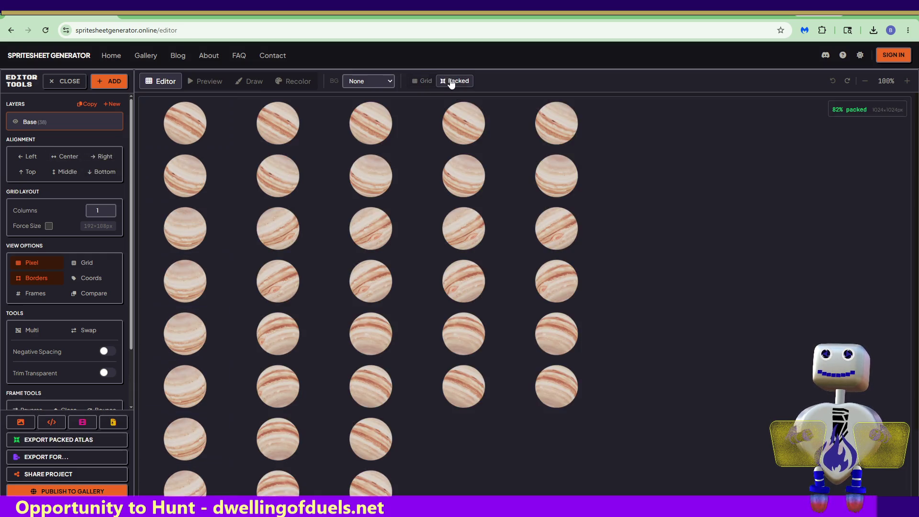
left_click(413, 82)
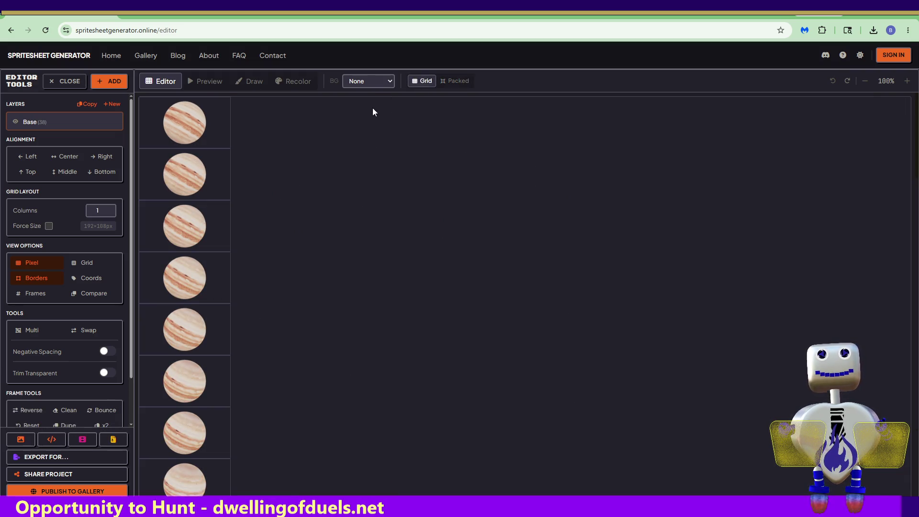
left_click(203, 87)
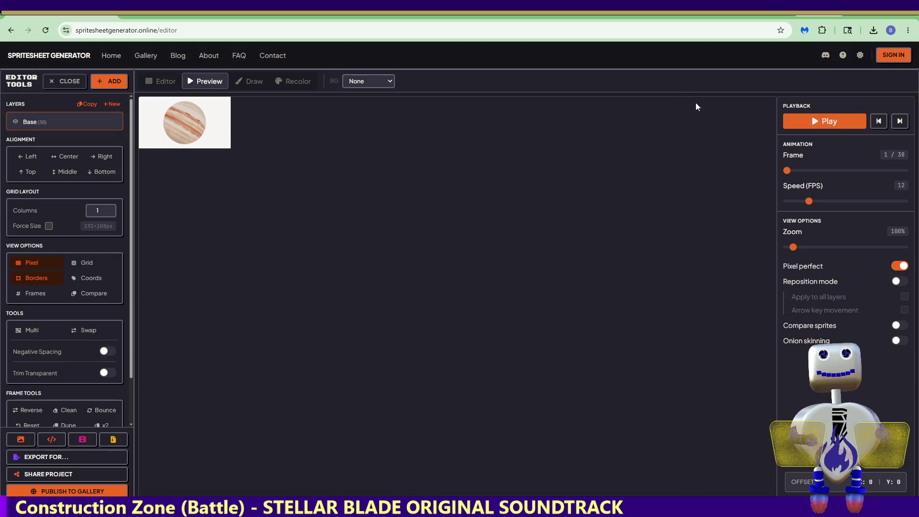
left_click(825, 121)
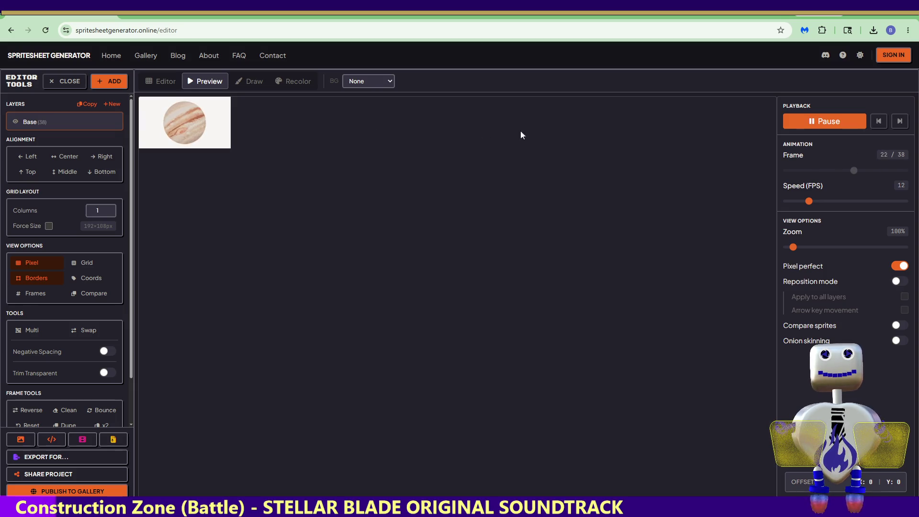
left_click(825, 121)
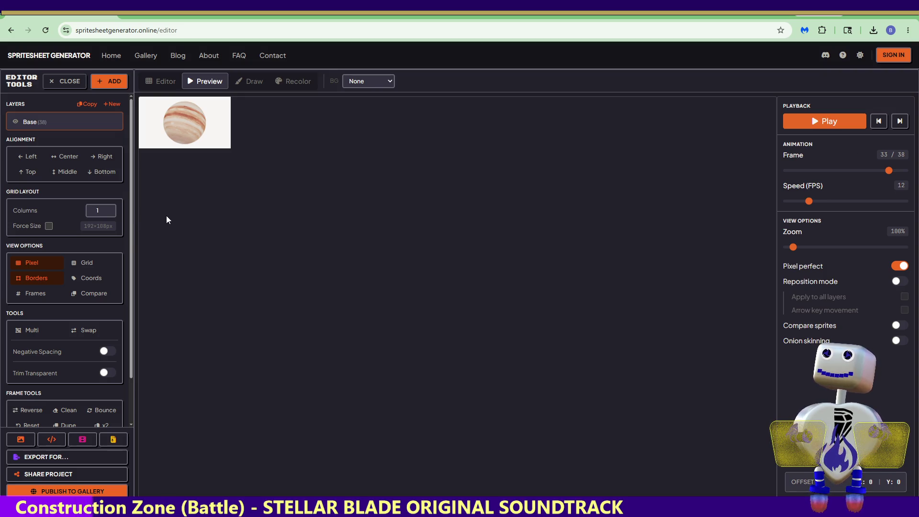
left_click(158, 85)
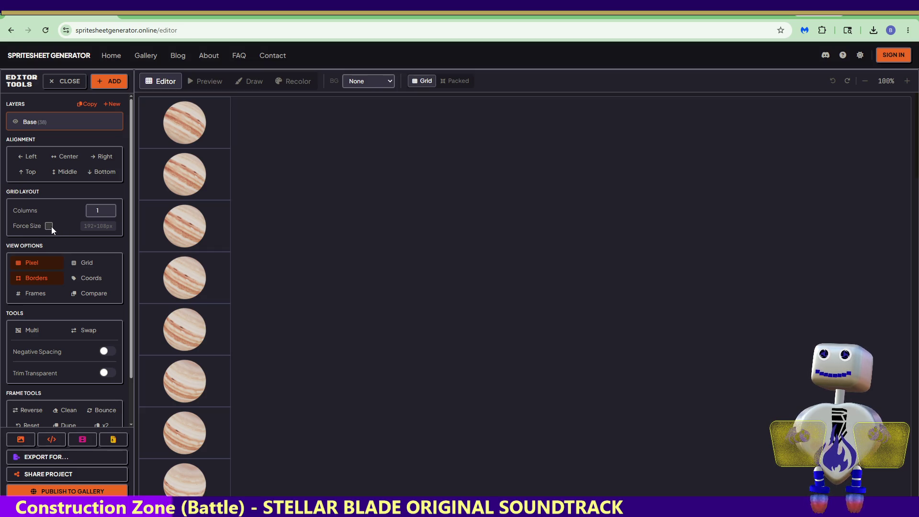
Toggle the checkerboard background on and off, then turn on coordinate labels under each sprite
left_click(74, 263)
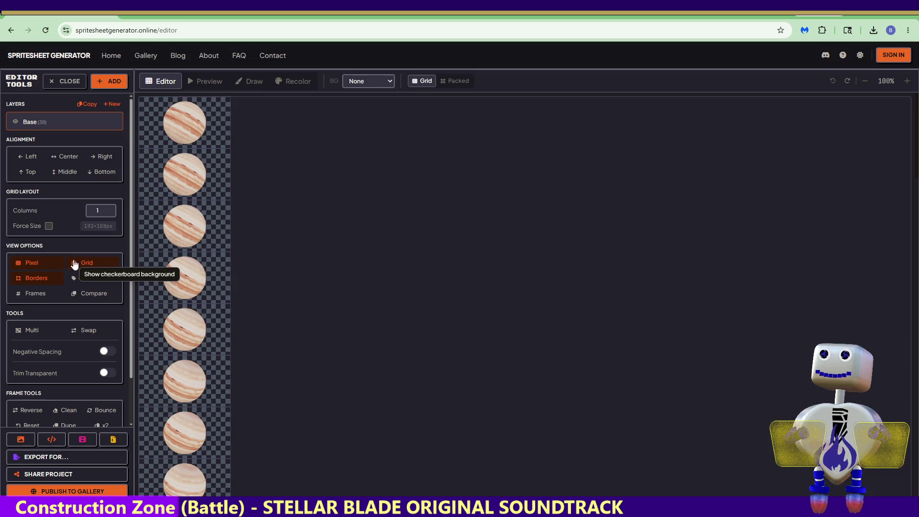
left_click(74, 264)
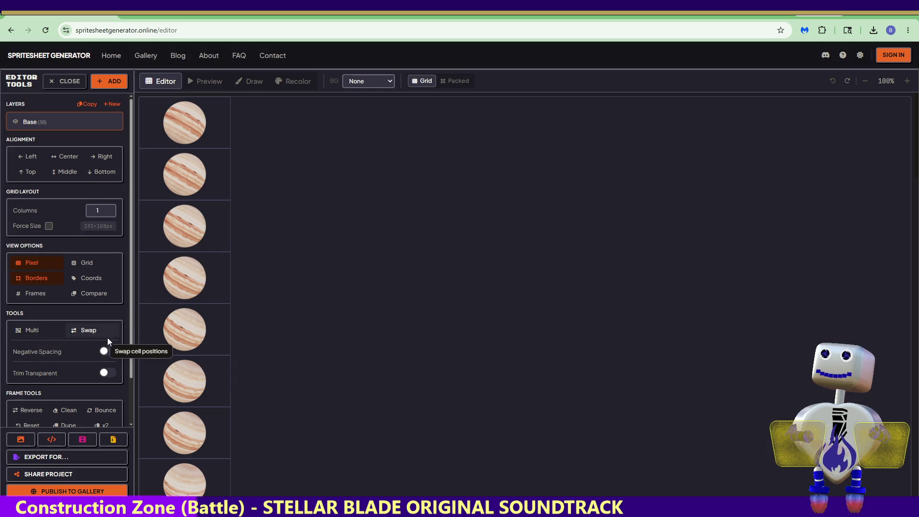
scroll(131, 421, "down", 2)
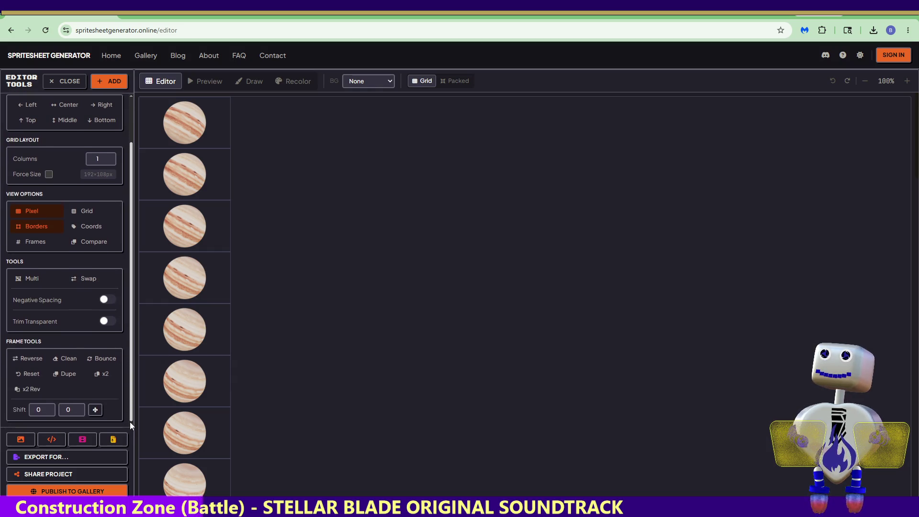
scroll(131, 423, "up", 2)
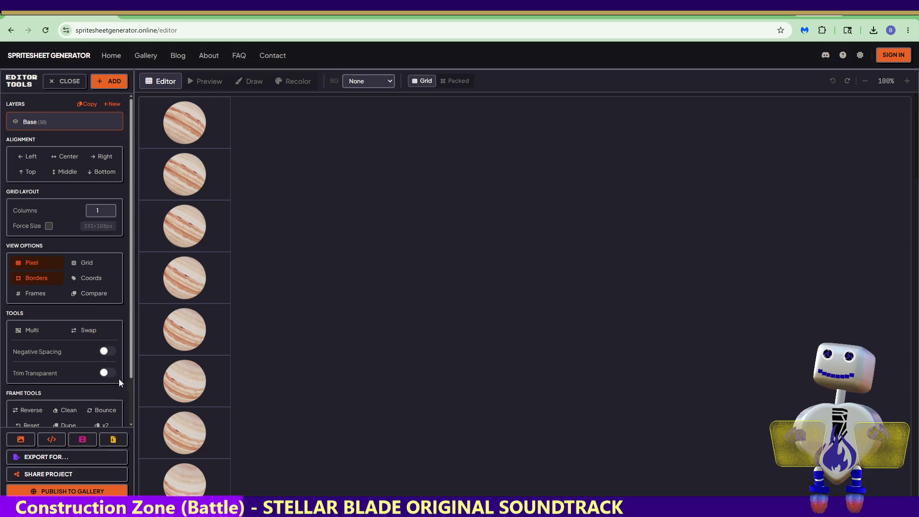
scroll(134, 362, "down", 2)
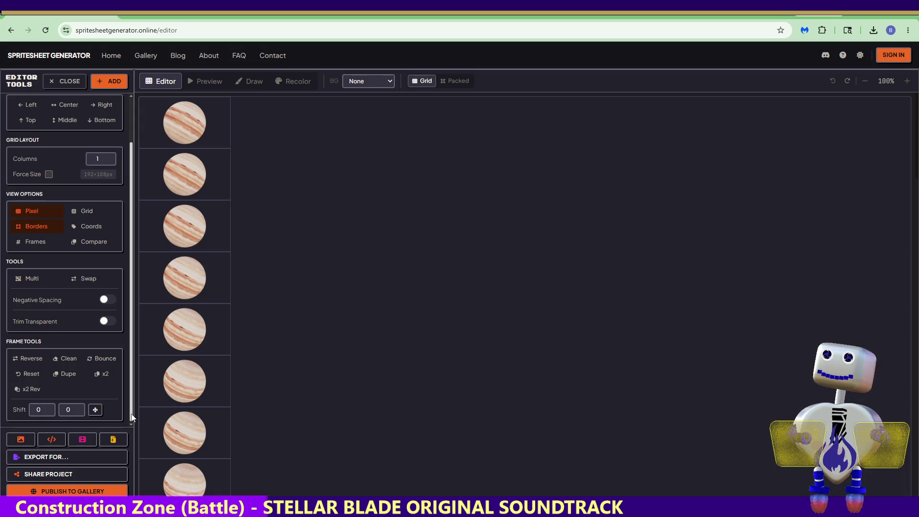
scroll(127, 364, "up", 2)
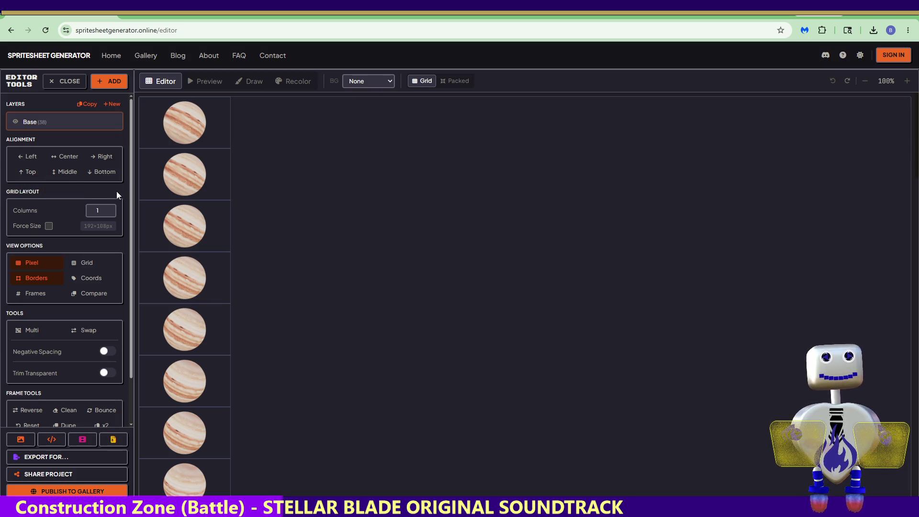
left_click(97, 280)
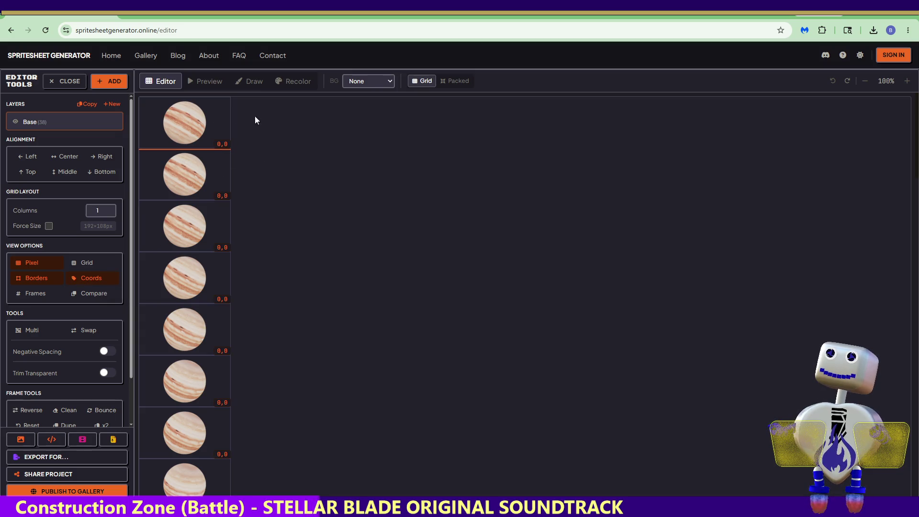
Set Columns to 2, keep the BG setting on None, and restore the browser window size
left_click(105, 209)
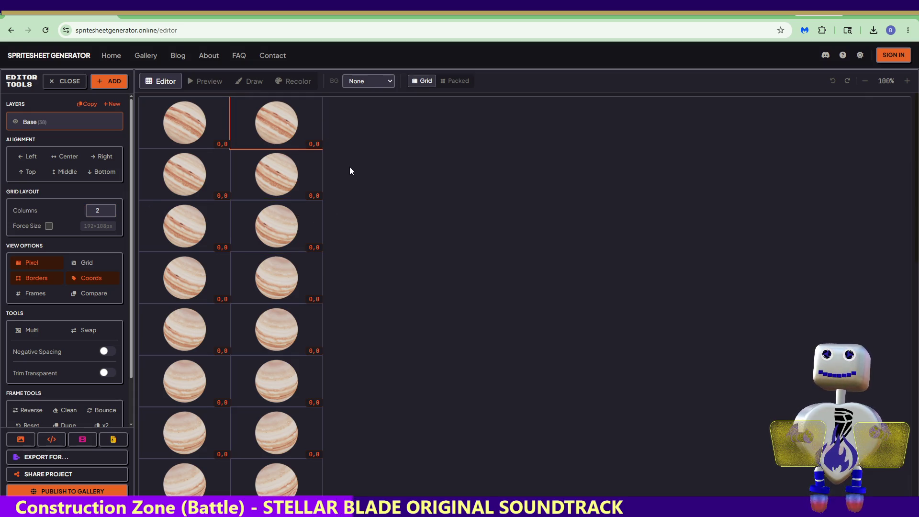
left_click(372, 84)
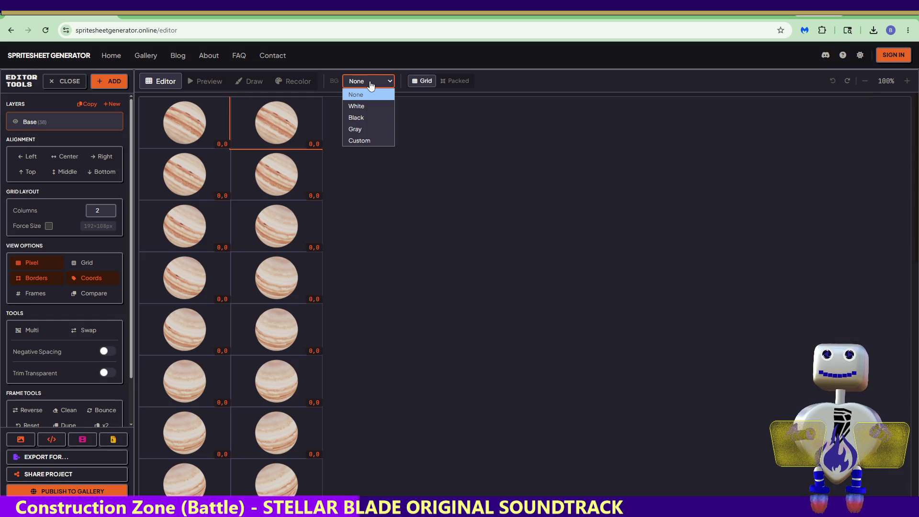
left_click(432, 129)
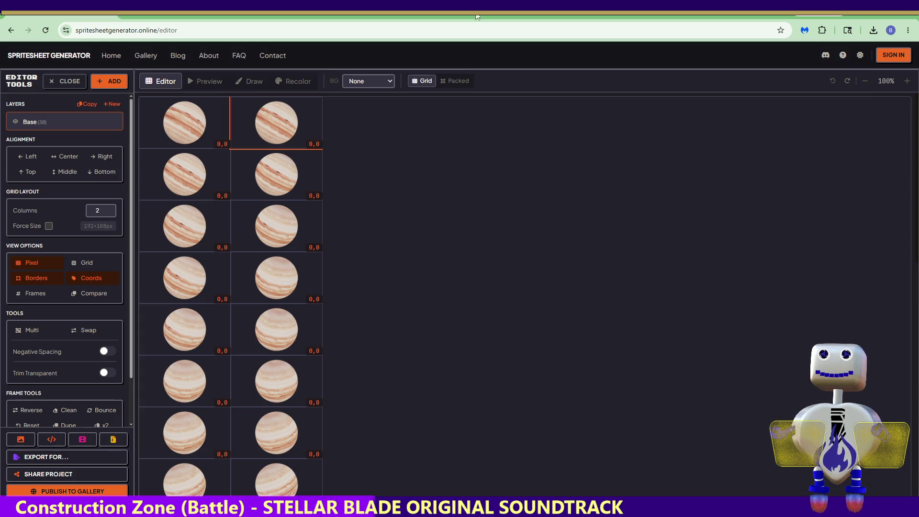
left_click_drag(478, 17, 369, 61)
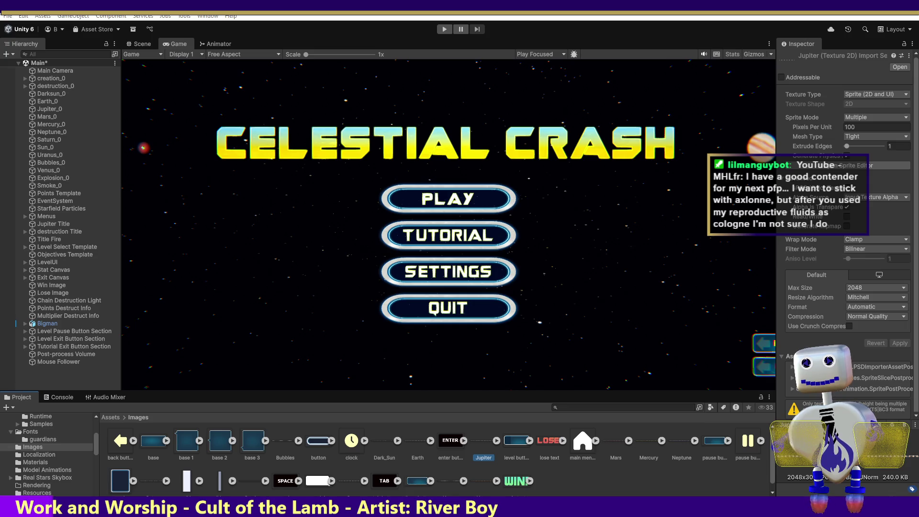
Download the CodeShack sheet as spritesheet.png, reveal it in its folder, then return to Unity
key("alt+Tab")
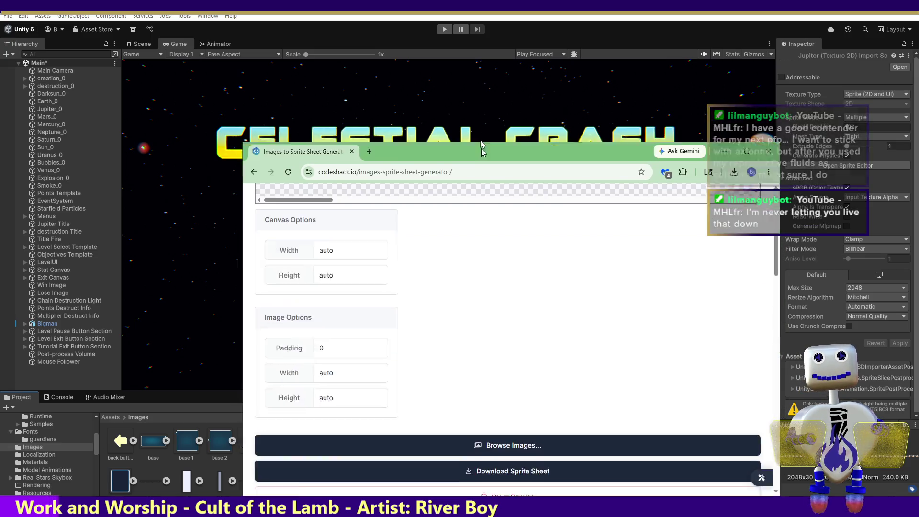
left_click_drag(769, 222, 770, 175)
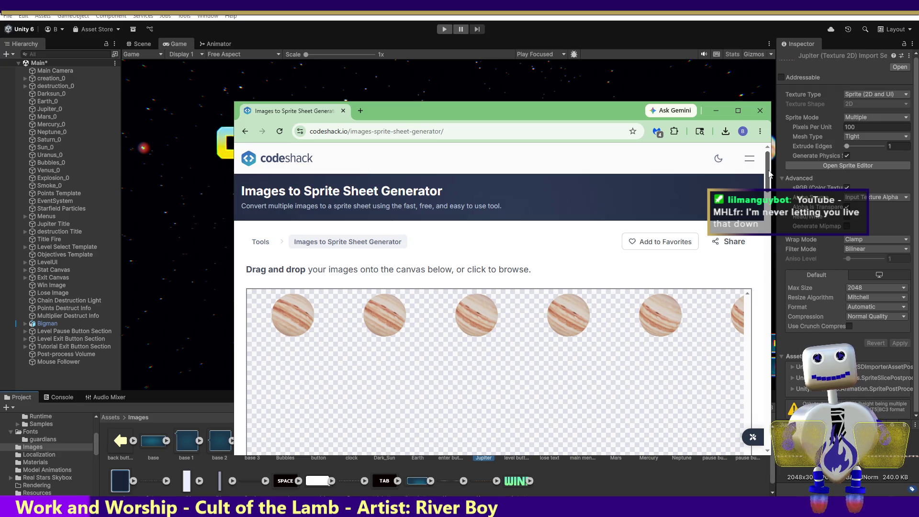
mouse_move(769, 174)
left_mouse_down()
mouse_move(764, 228)
mouse_move(762, 165)
left_mouse_up()
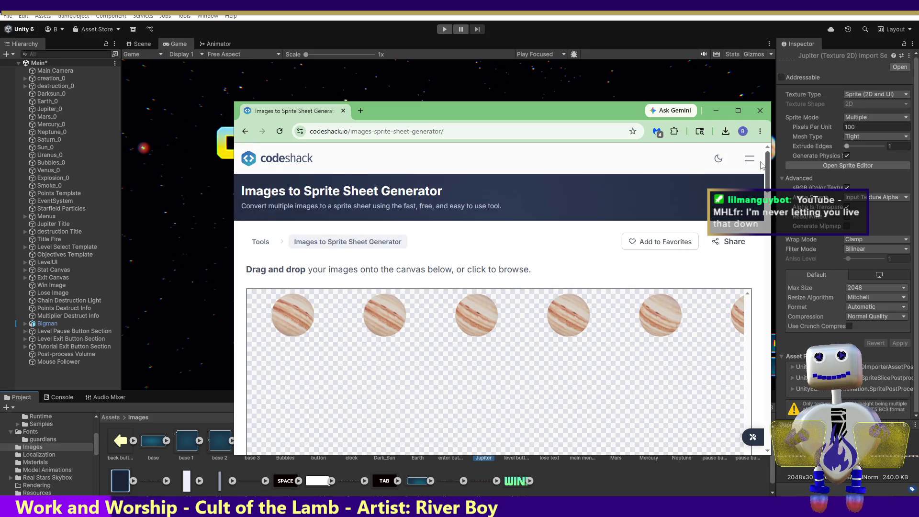
scroll(759, 177, "down", 2)
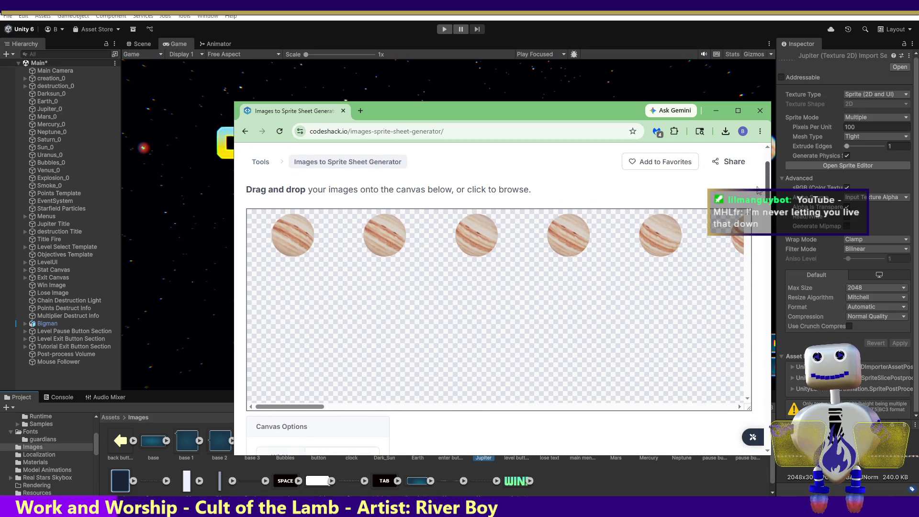
scroll(758, 190, "down", 6)
left_click(526, 329)
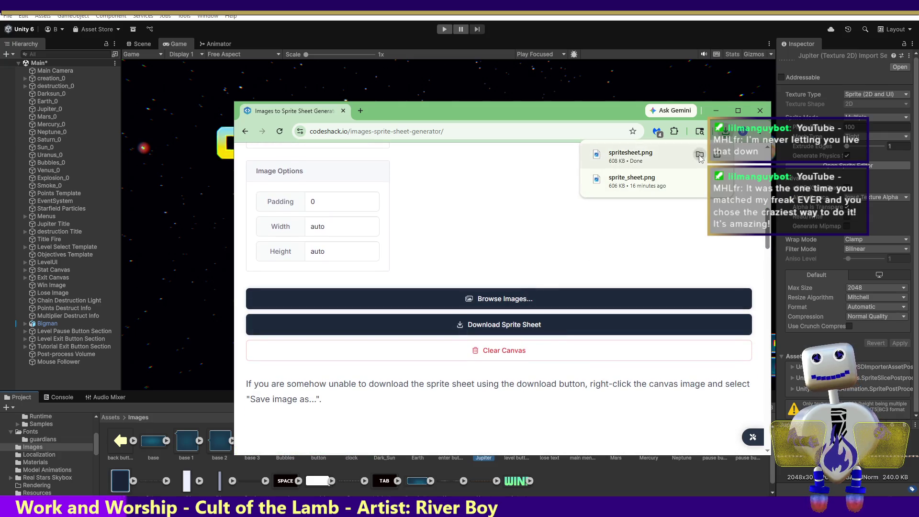
left_click(700, 155)
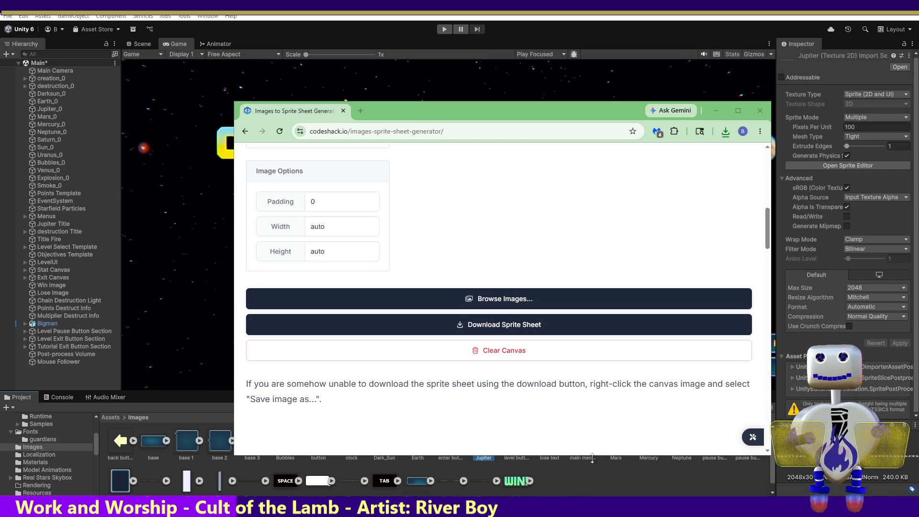
left_click(582, 470)
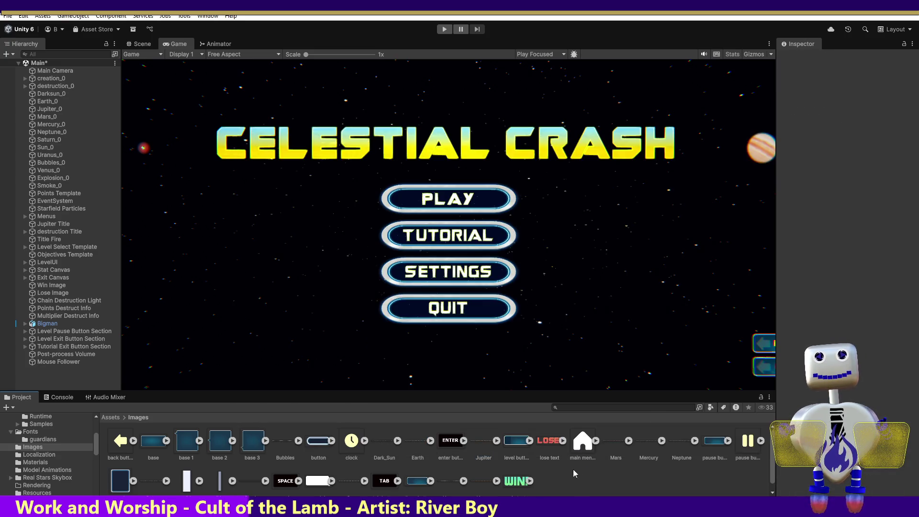
Delete the Jupiter.png asset from the Images folder and enter Play mode
left_click(496, 441)
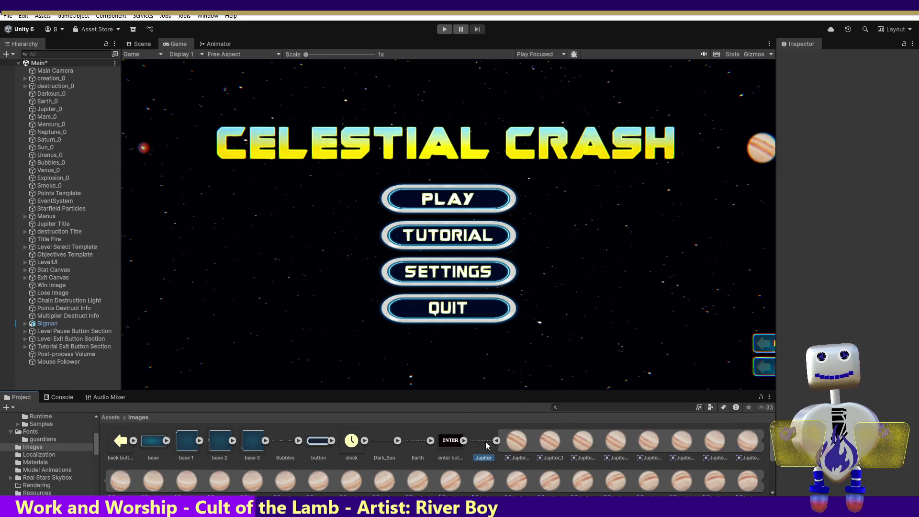
key("Delete")
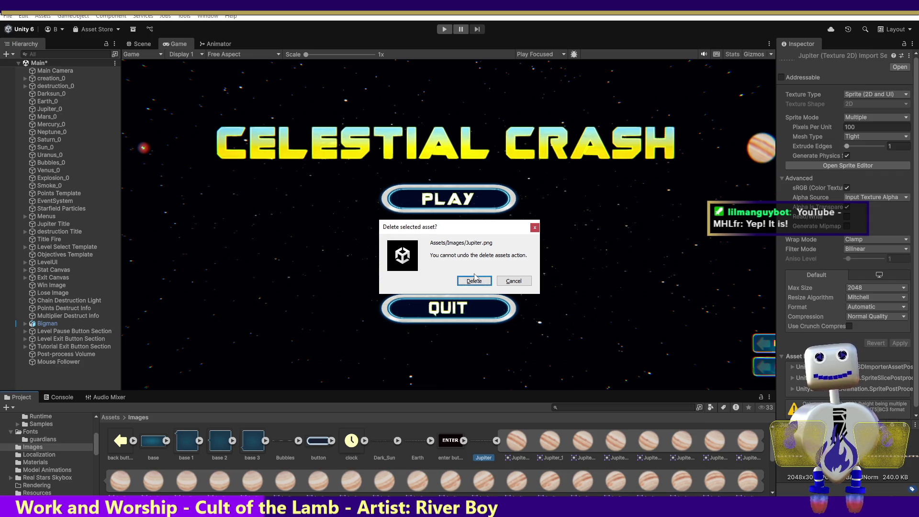
left_click(475, 280)
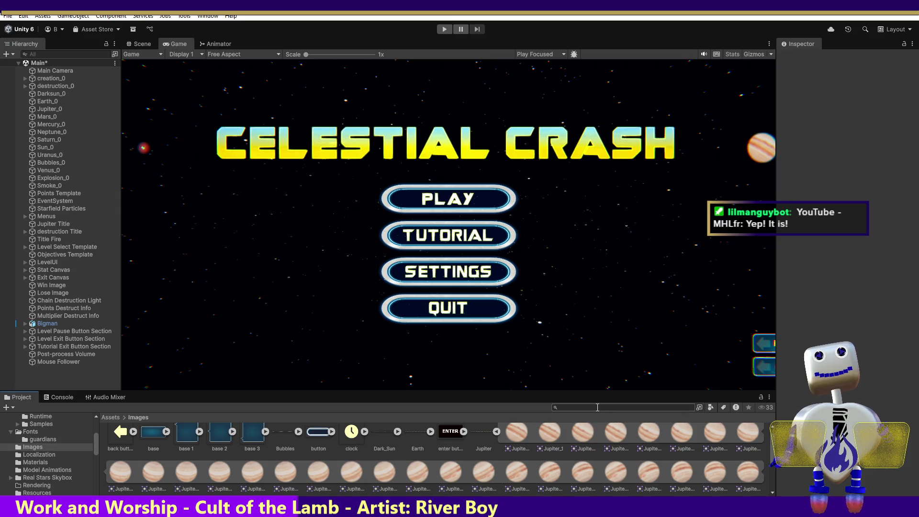
left_click(444, 30)
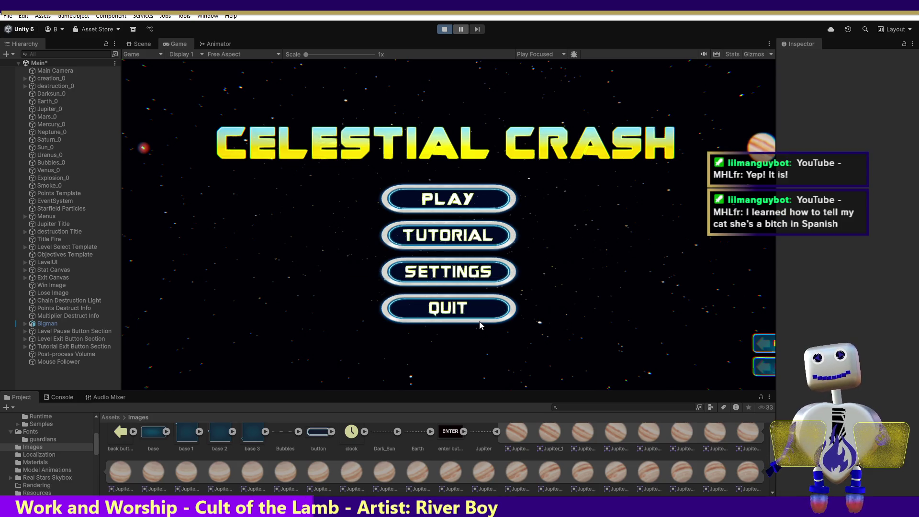
Test from the title menu's PLAY button, stop the run, and collapse Jupiter's sub-sprites
left_click(480, 325)
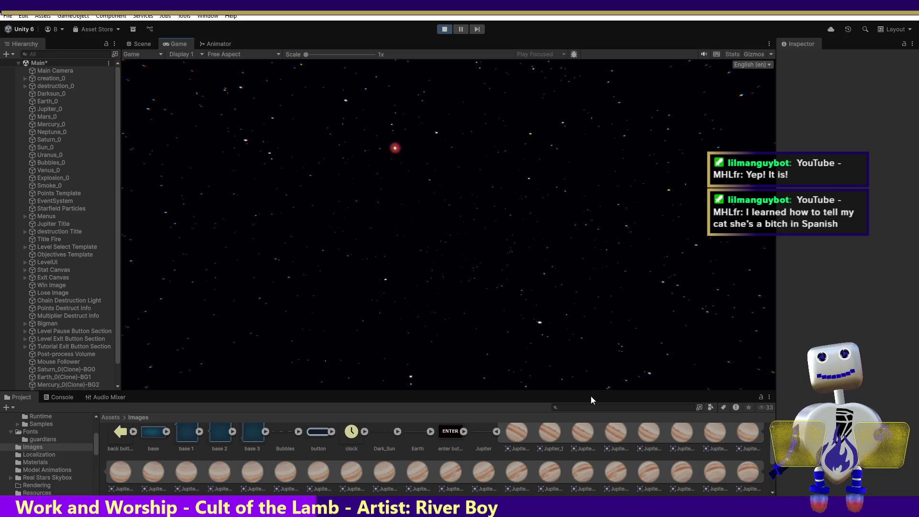
left_click(444, 30)
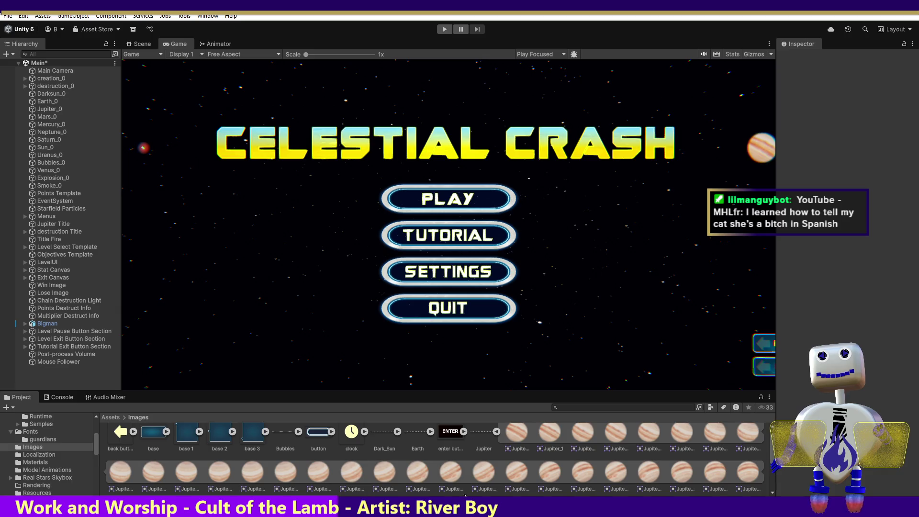
left_click(496, 432)
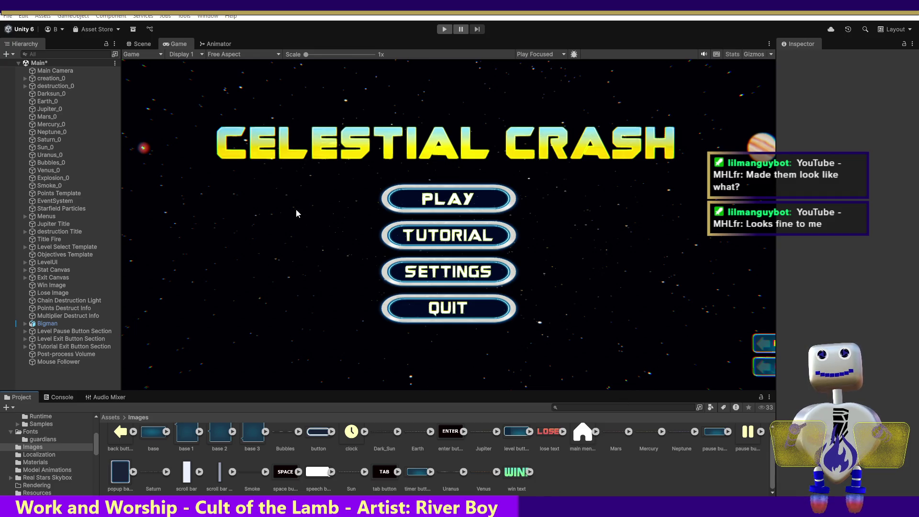
Run the game, select the Jupiter Title object, and stop Play mode with Ctrl+P
left_click(445, 29)
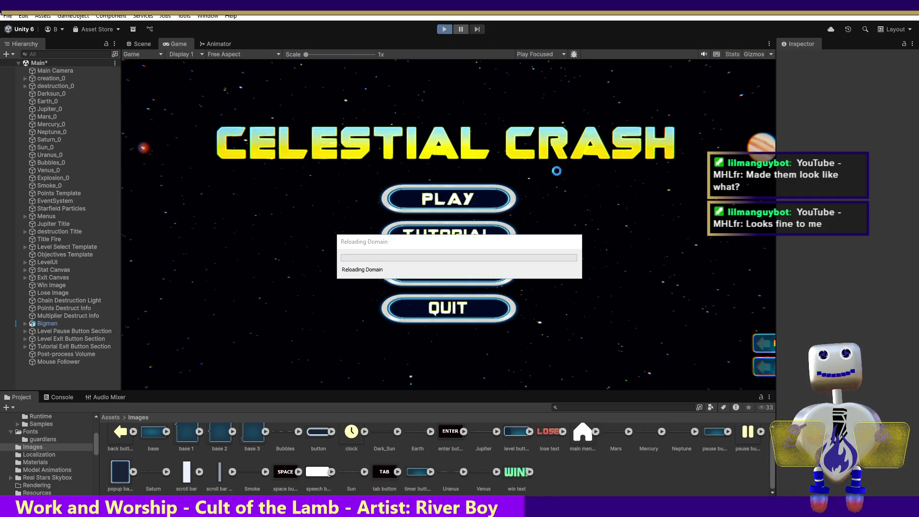
left_click(52, 225)
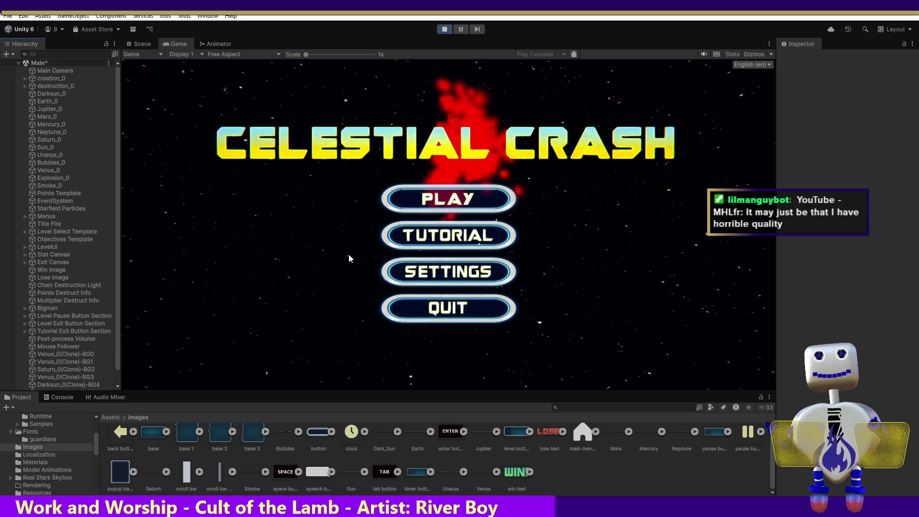
key("ctrl+p")
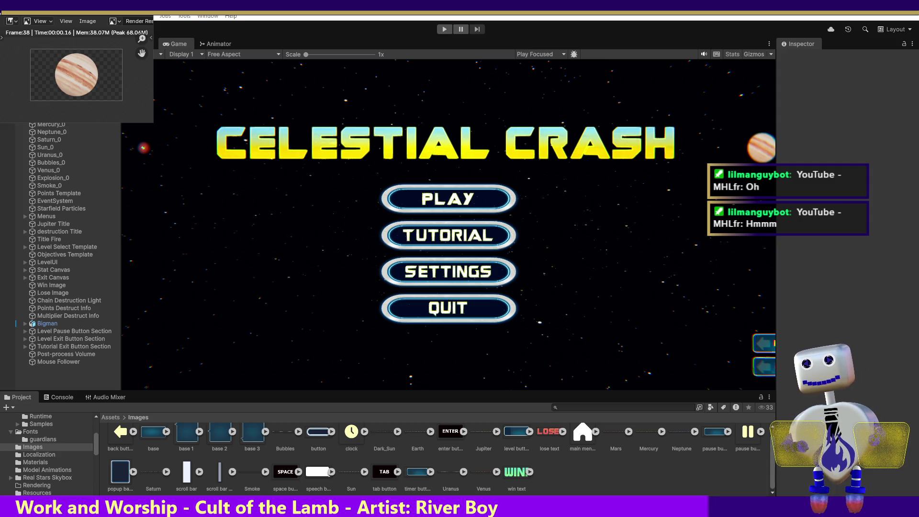
Switch to Blender and set the render output colour depth to 16
key("alt+Tab")
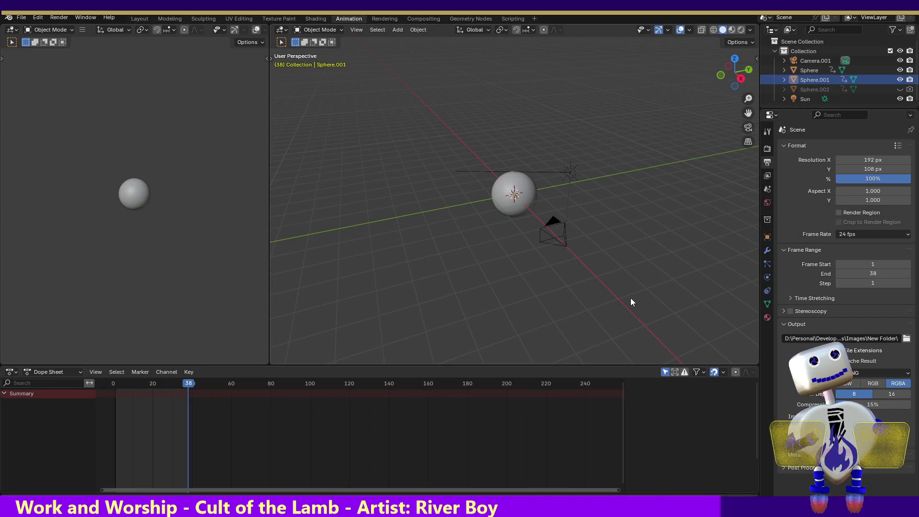
left_click(891, 394)
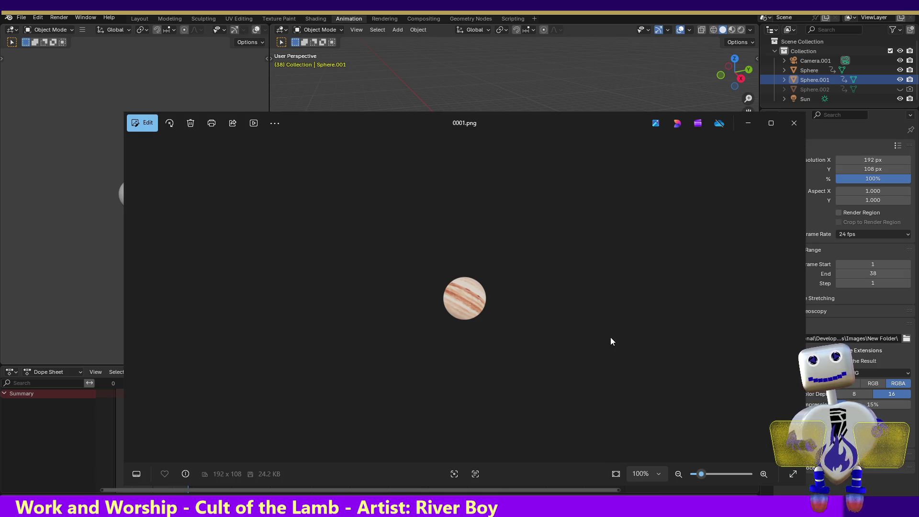
Close the 0001.png preview, render the full Jupiter animation, then bring up Sprite Sheet Maker
left_click(794, 125)
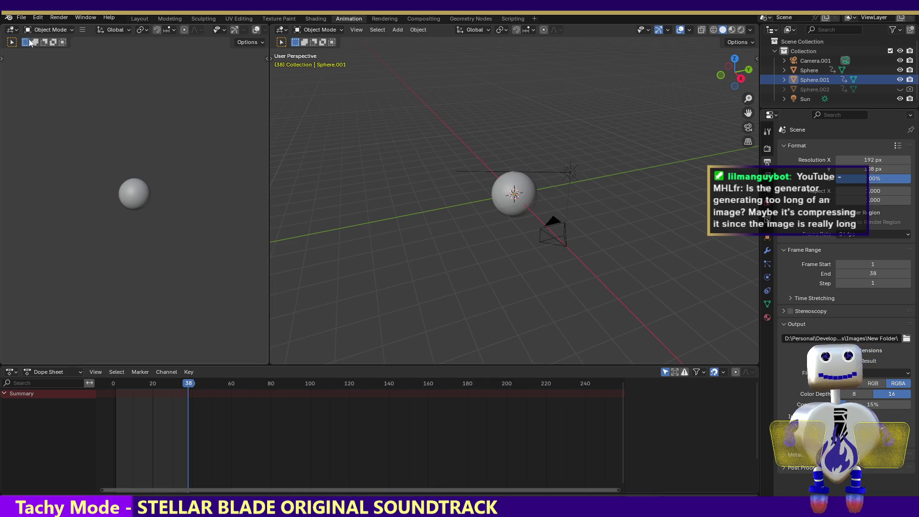
left_click(59, 18)
left_click(65, 37)
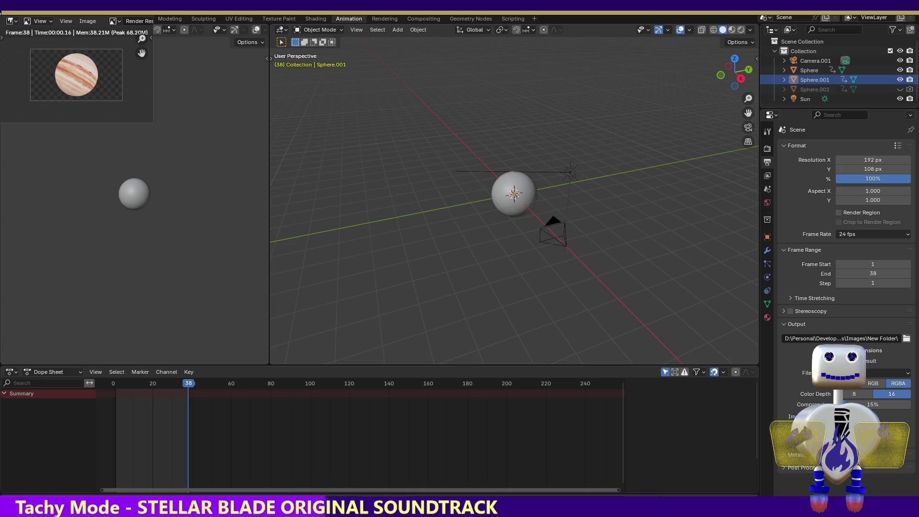
key("alt+Tab")
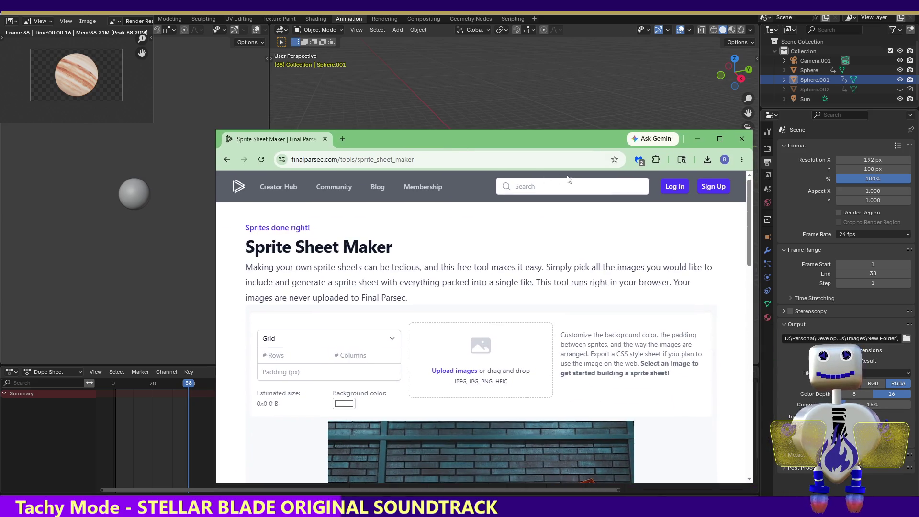
Maximize the browser and set Sprite Sheet Maker's sprite layout to Horizontal
left_click(720, 139)
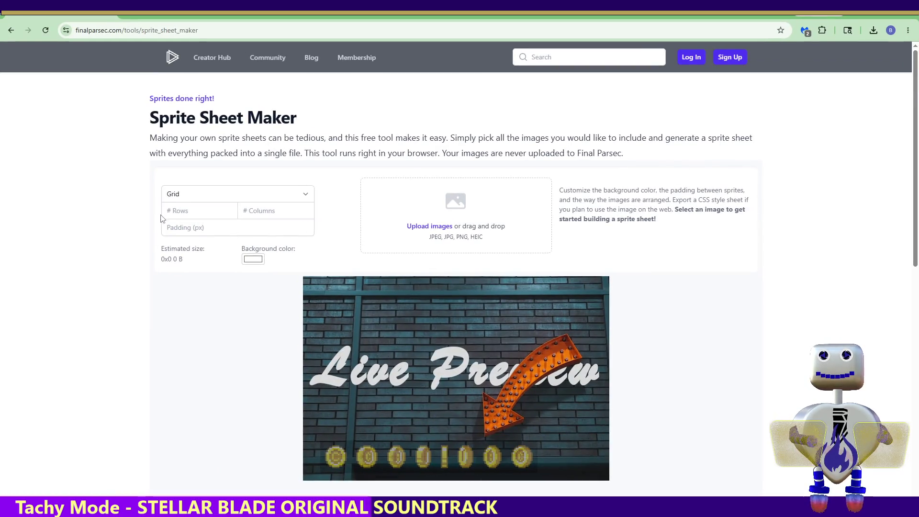
left_click(189, 196)
left_click(190, 224)
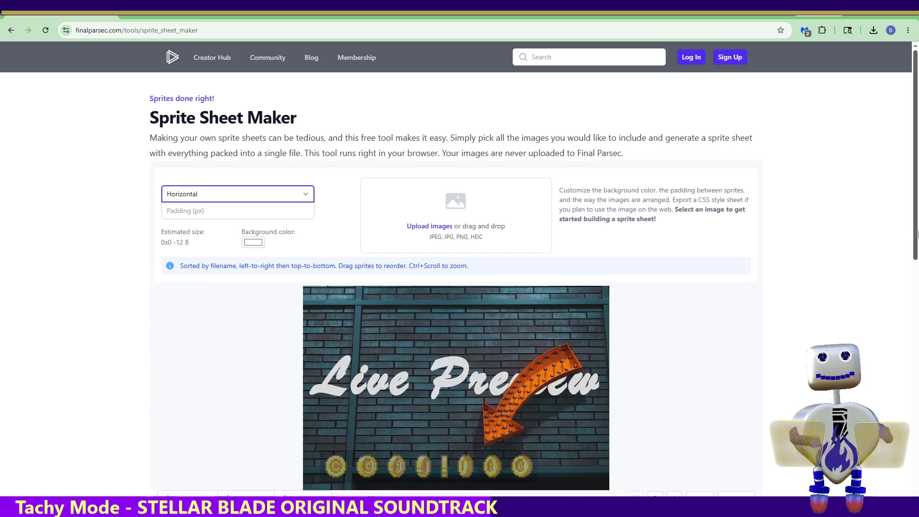
scroll(917, 264, "down", 3)
mouse_move(917, 264)
left_mouse_down()
mouse_move(917, 311)
mouse_move(917, 243)
left_mouse_up()
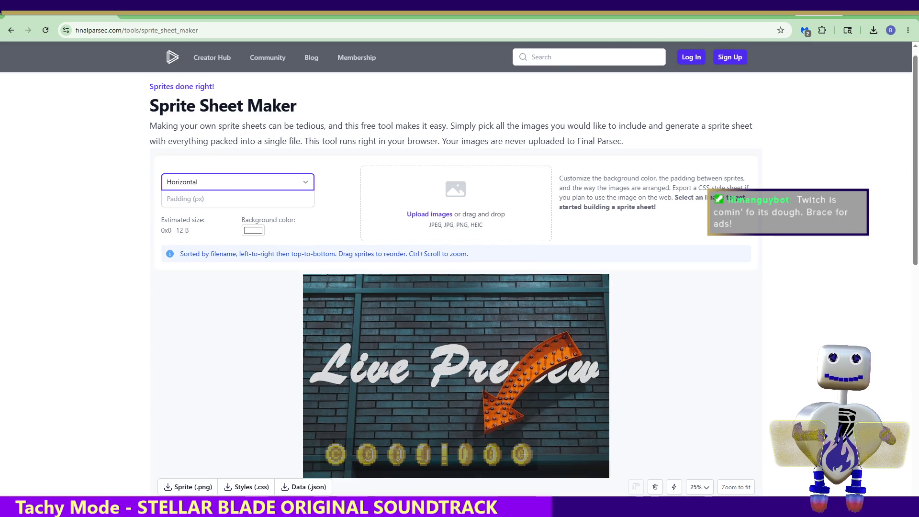
key("ctrl+a")
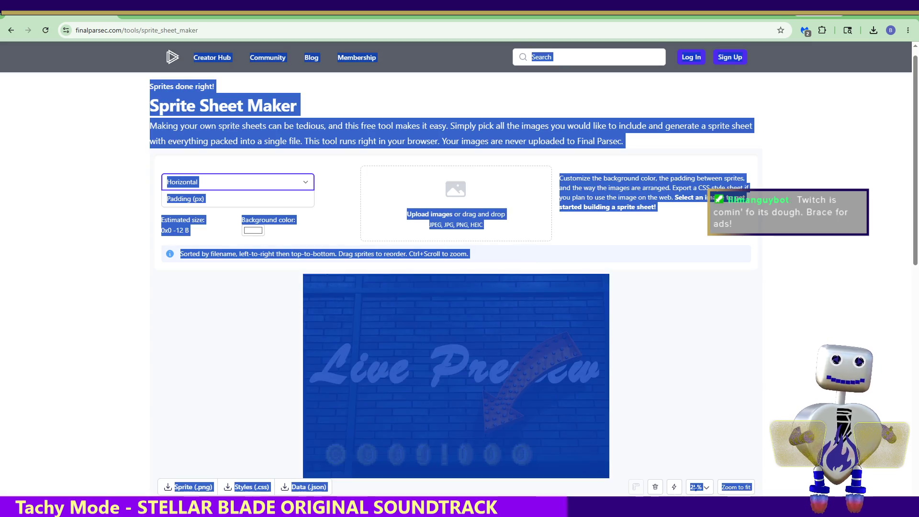
left_click(890, 423)
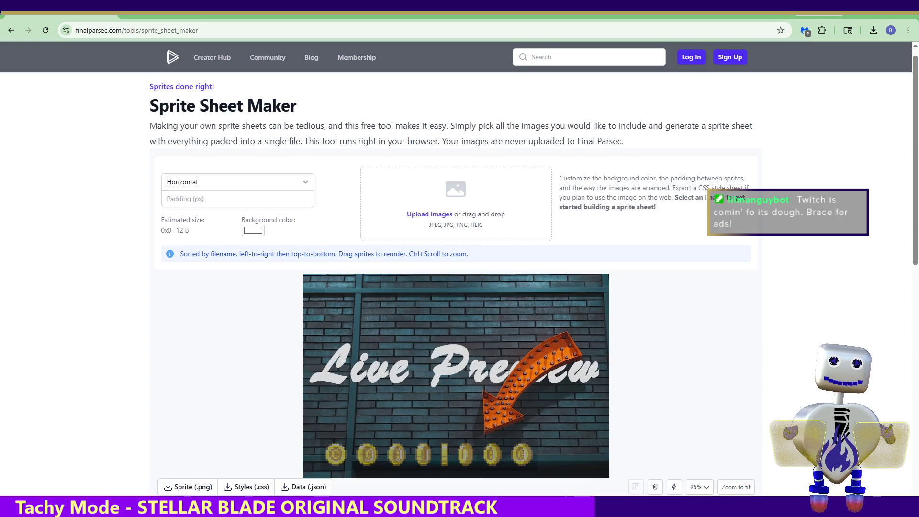
Load the rendered Jupiter frames into a 7296x108 horizontal strip and download it as PNG
left_click_drag(918, 287, 414, 241)
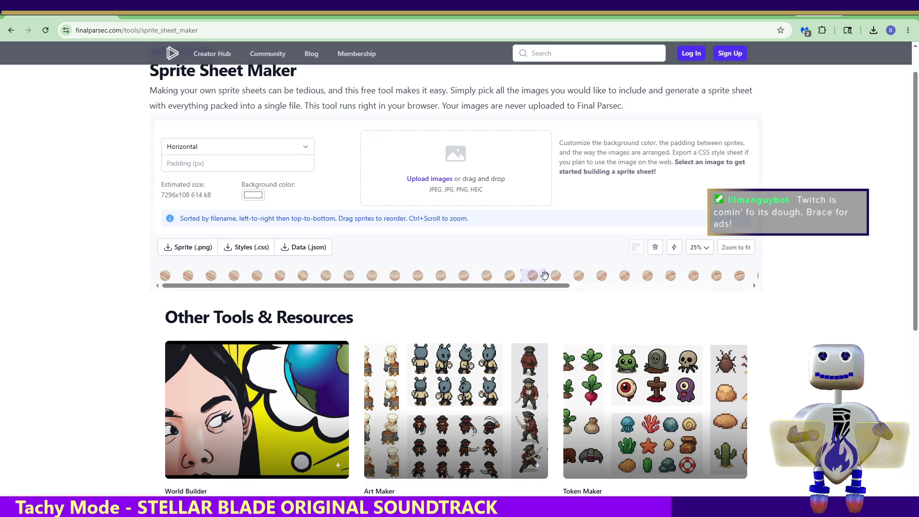
mouse_move(561, 288)
left_mouse_down()
mouse_move(745, 291)
mouse_move(507, 293)
left_mouse_up()
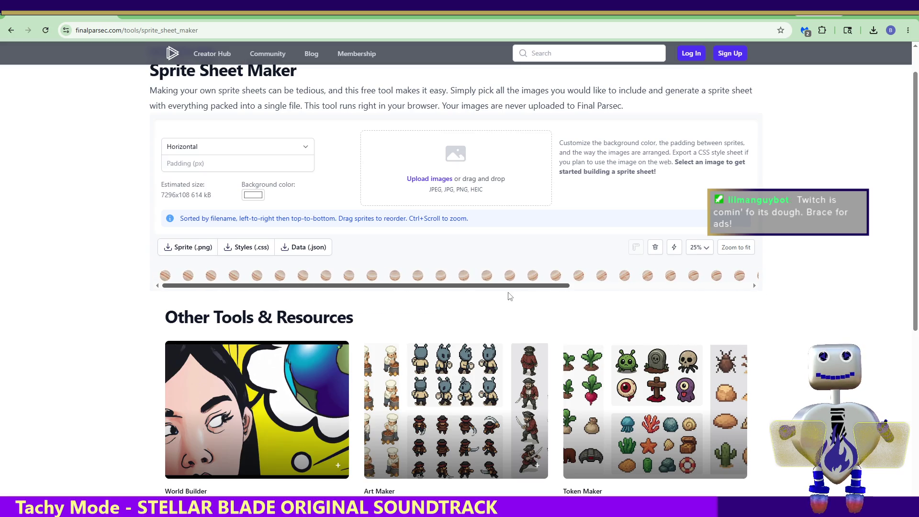
left_click(191, 251)
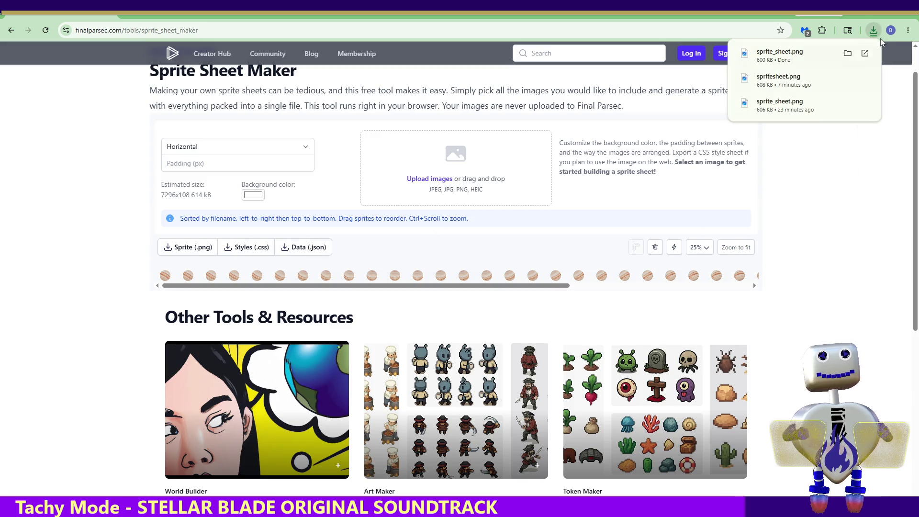
Confirm sprite_sheet.png (600 KB) finished downloading, then return to Blender
left_click(853, 55)
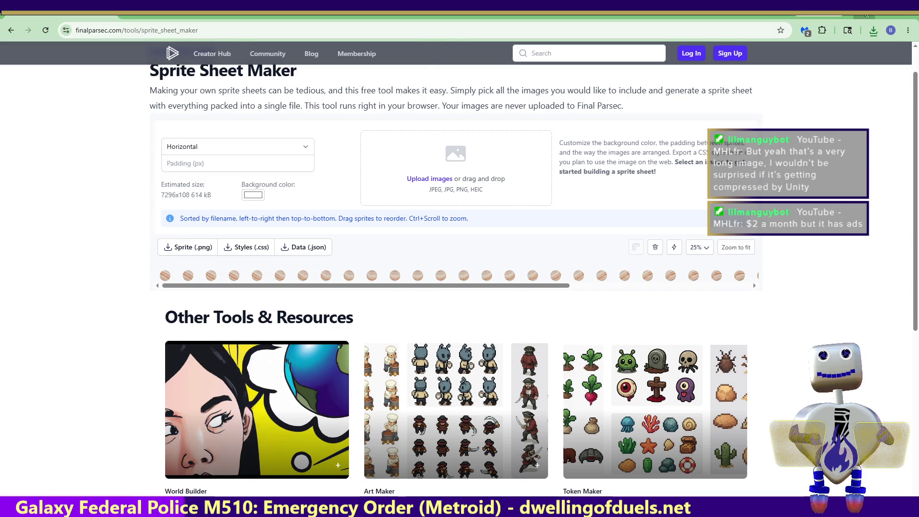
key("alt+Tab")
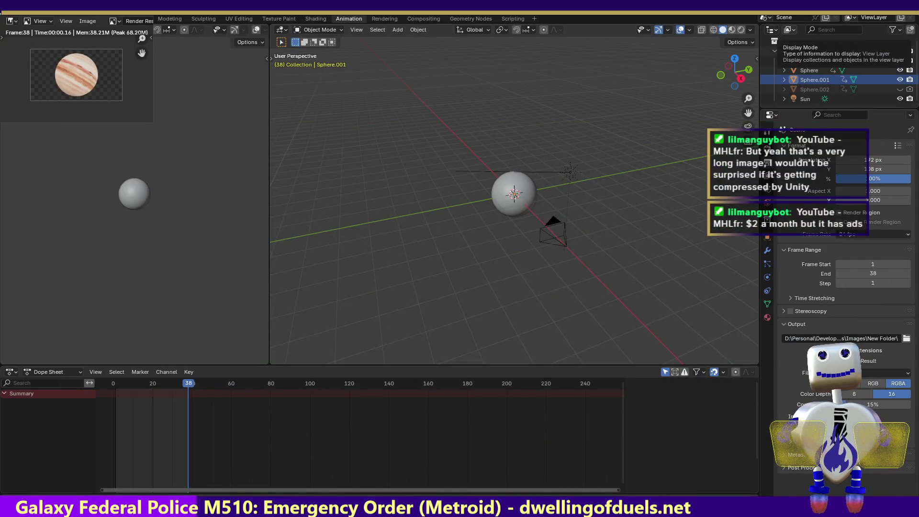
In Unity, delete the old Jupiter image asset and select the new Jupiter sprite sheet
key("alt+Tab")
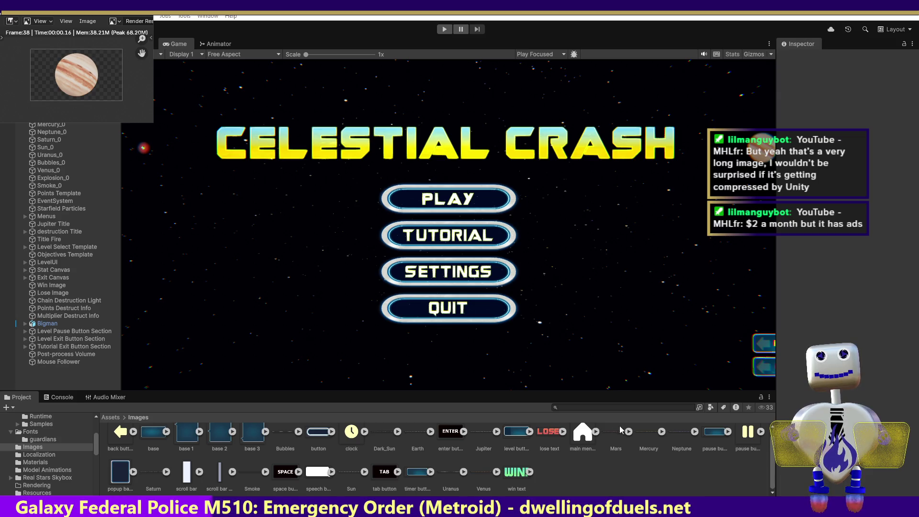
left_click(483, 440)
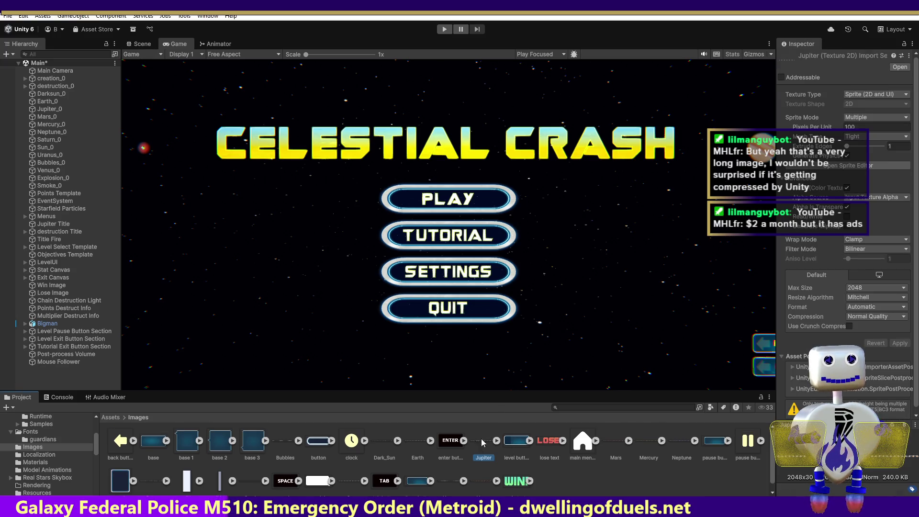
key("Delete")
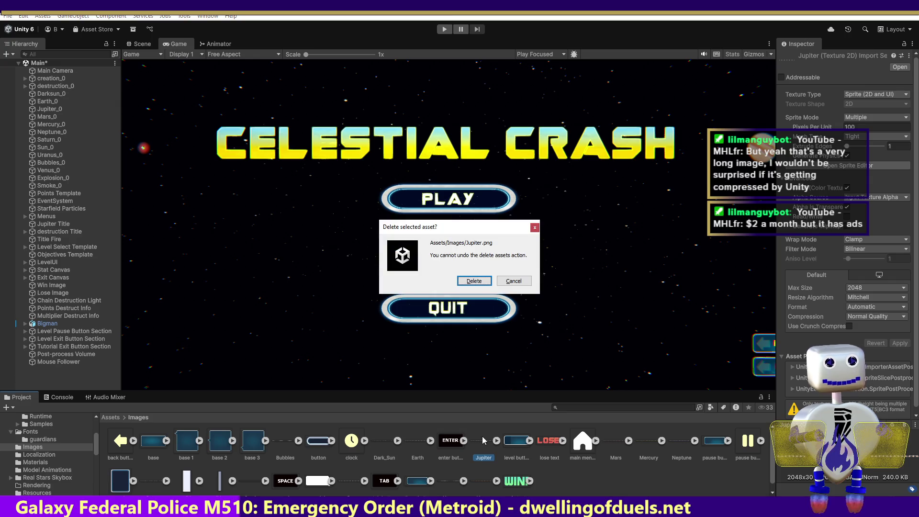
left_click(473, 282)
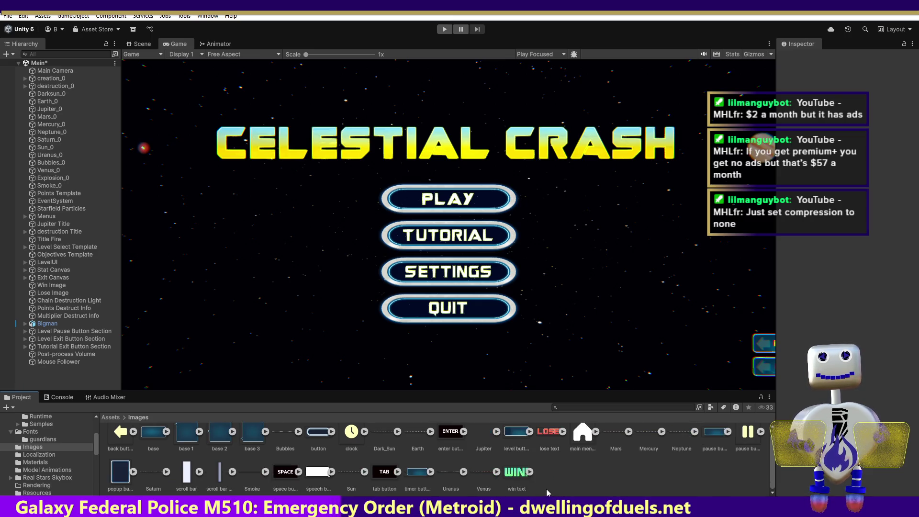
left_click(479, 431)
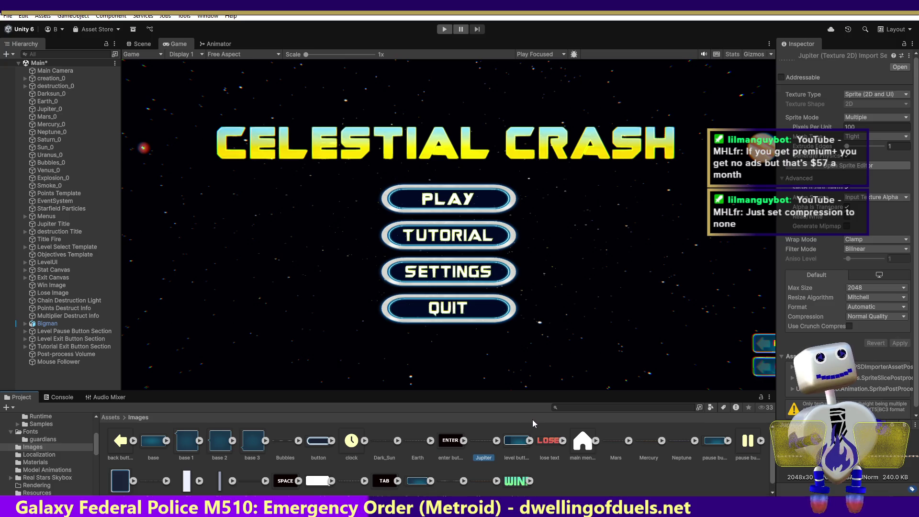
Auto-slice the Jupiter strip into individual sprites in the Sprite Editor and apply the slices
left_click_drag(915, 273, 916, 274)
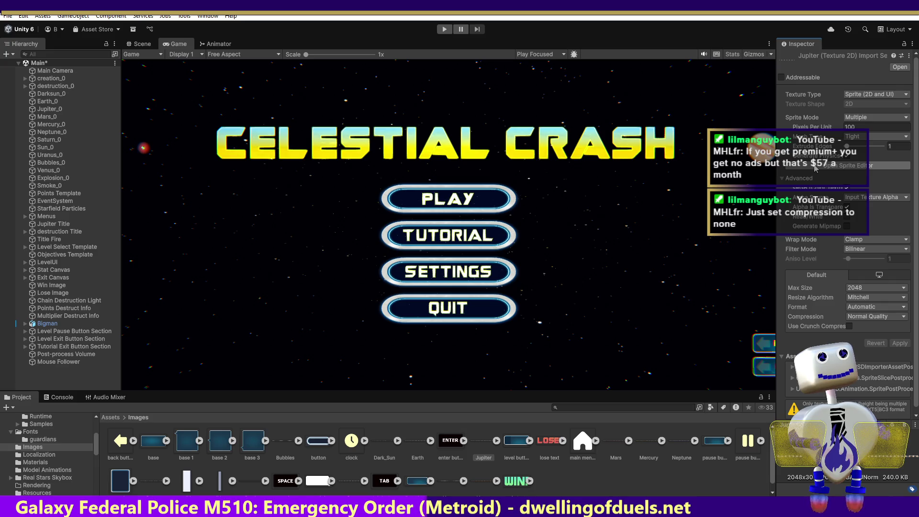
left_click(815, 166)
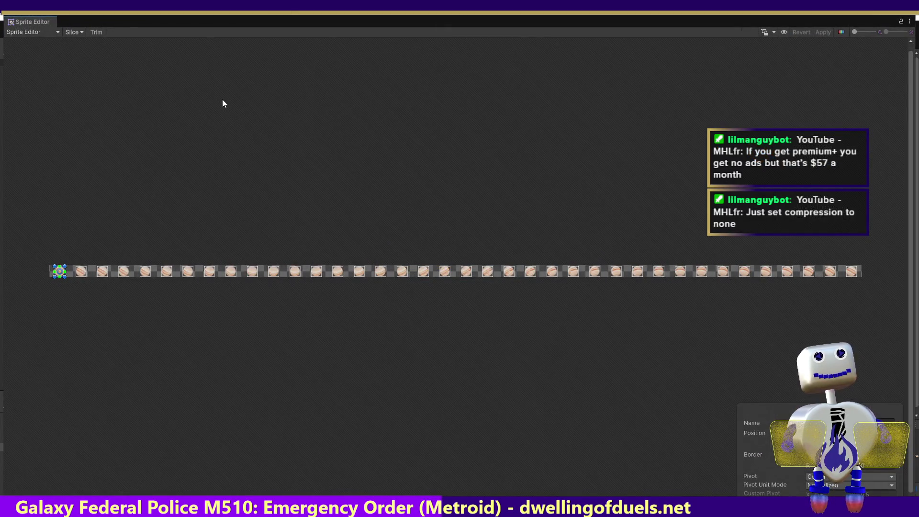
left_click(72, 32)
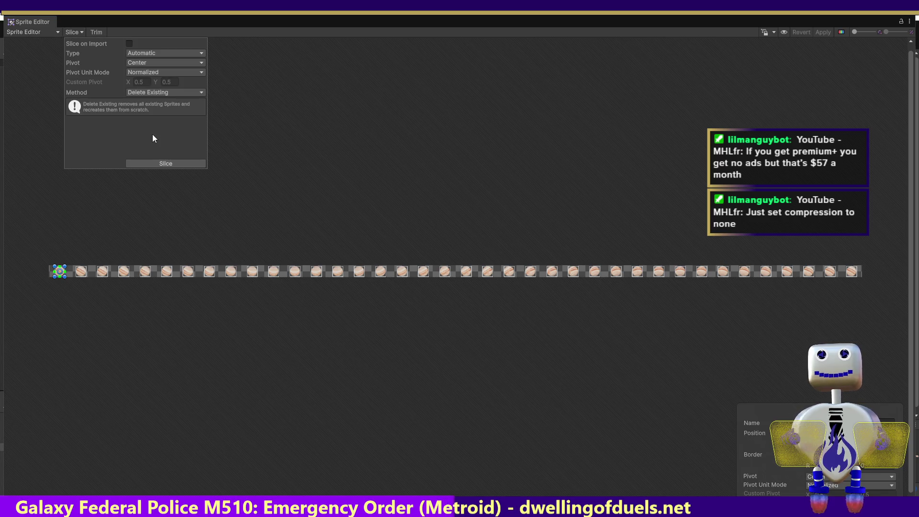
left_click(154, 163)
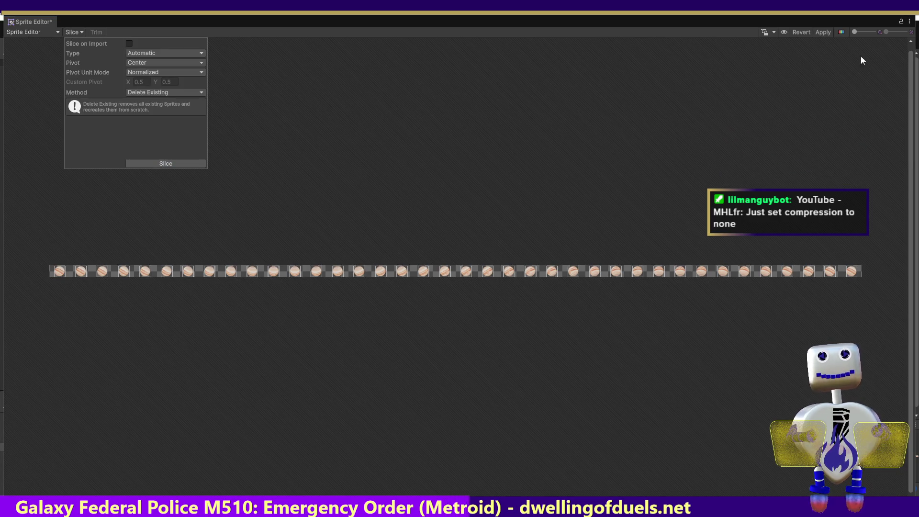
left_click(823, 32)
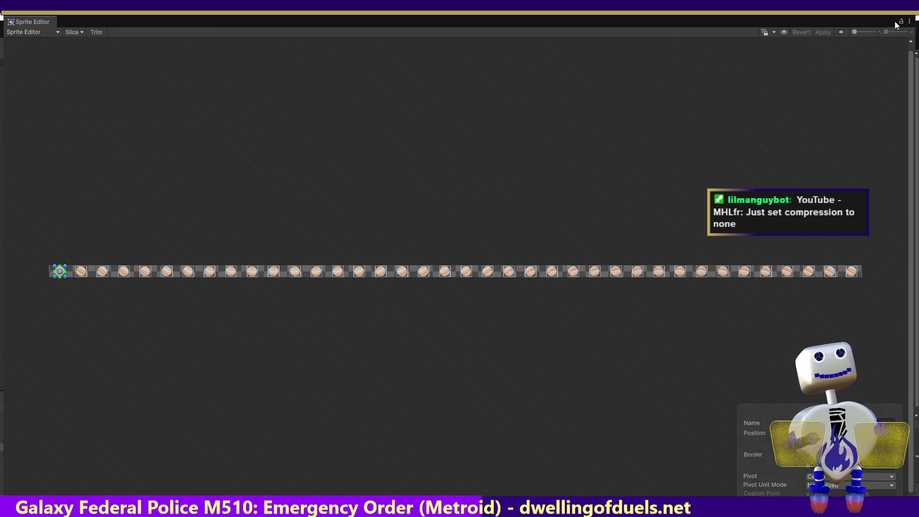
left_click(910, 21)
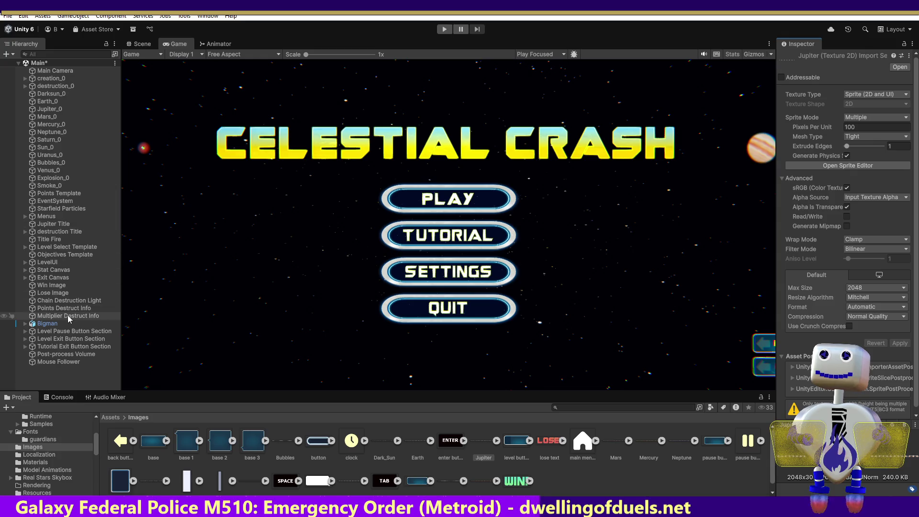
Clear the Jupiter Title object's Sprite Renderer sprite to None
left_click(53, 224)
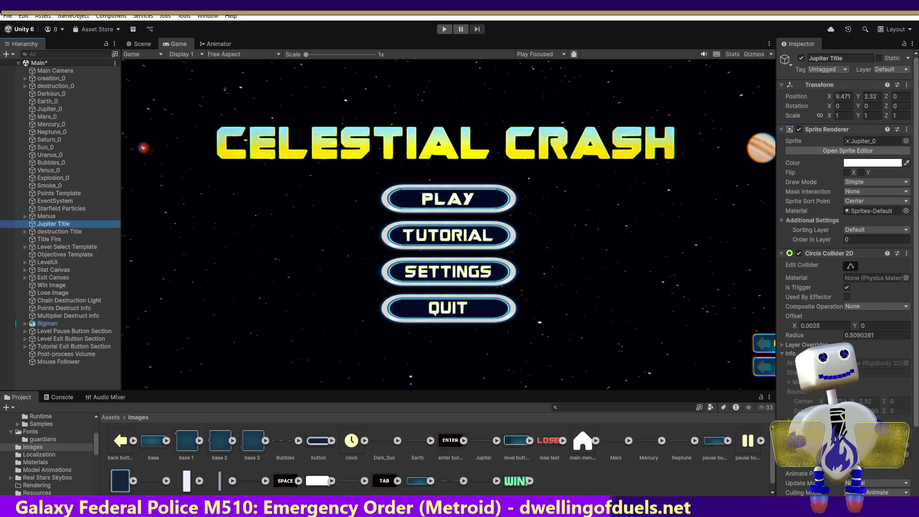
scroll(912, 200, "down", 5)
scroll(845, 216, "up", 5)
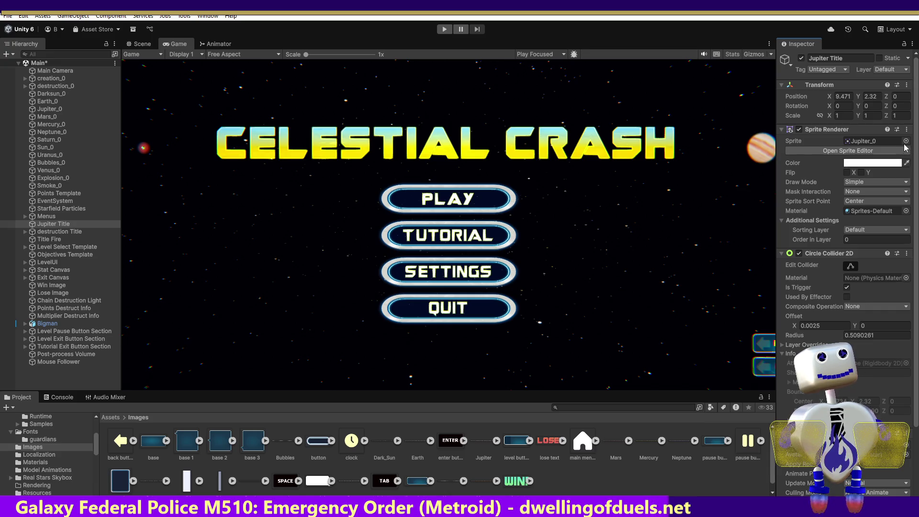
left_click(906, 142)
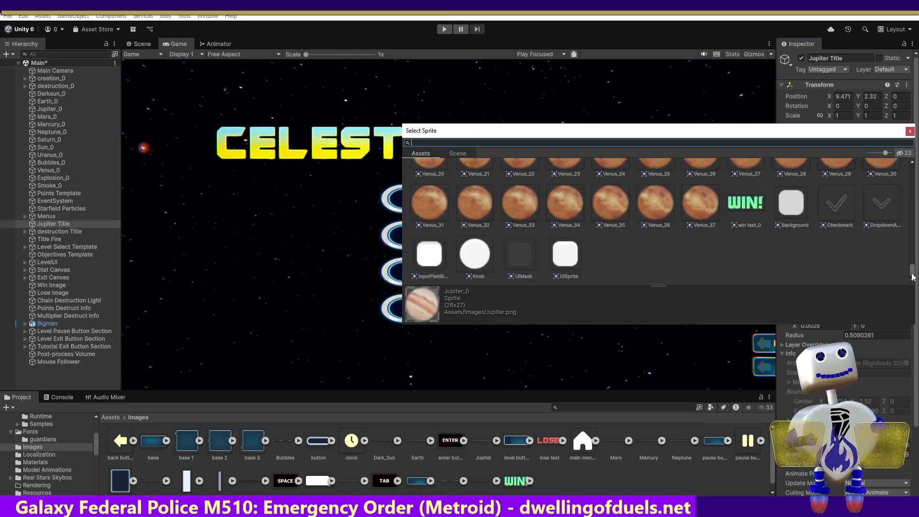
scroll(527, 215, "up", 15)
double_click(419, 190)
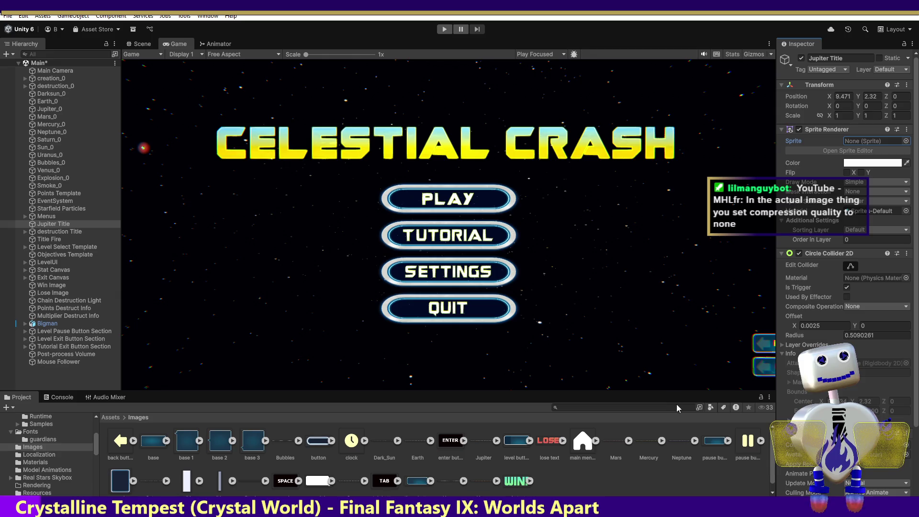
Set the Jupiter texture's Compression to None and apply the import change
left_click(482, 446)
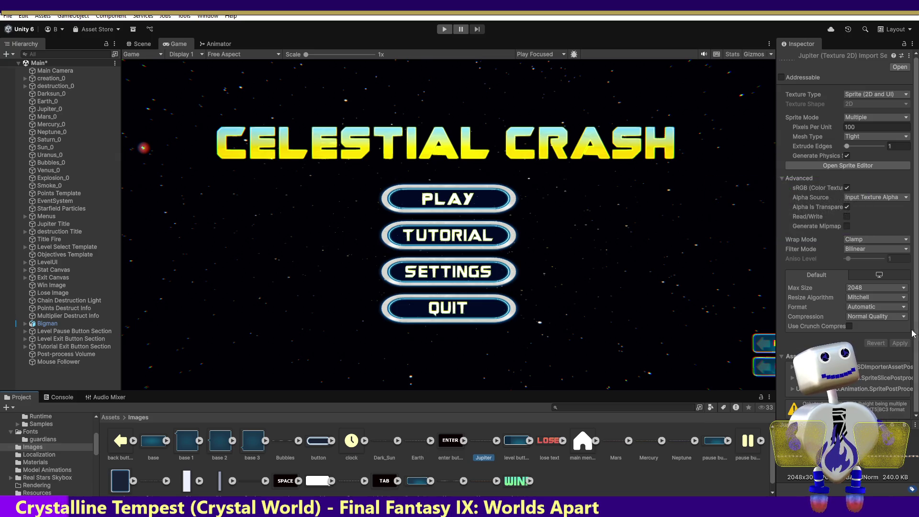
left_click(883, 317)
left_click(862, 328)
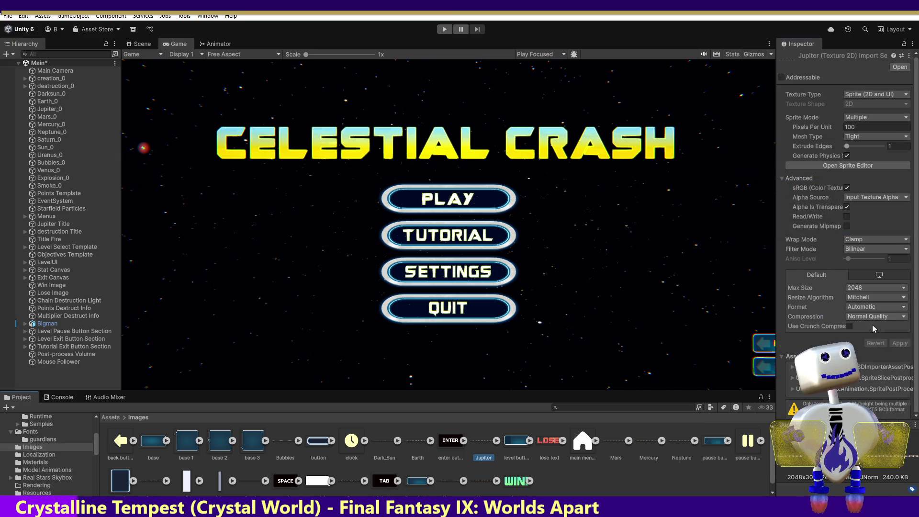
left_click(906, 334)
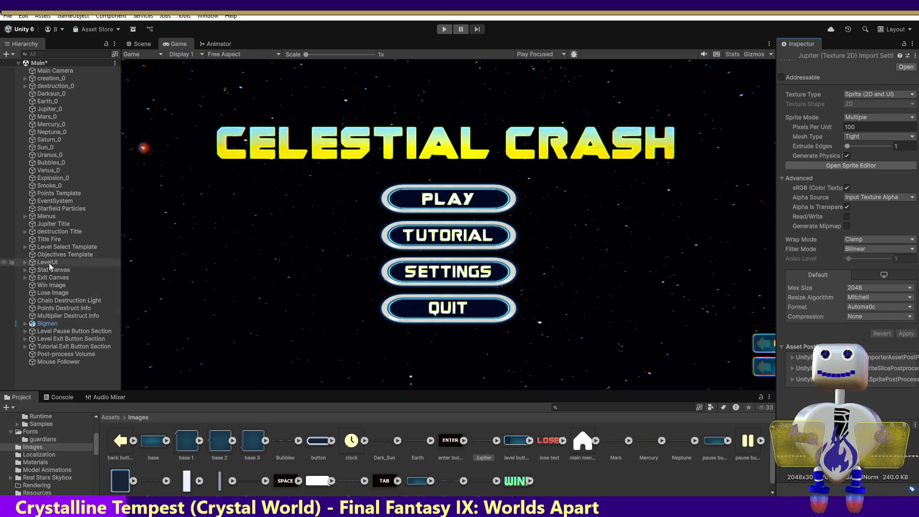
left_click(55, 224)
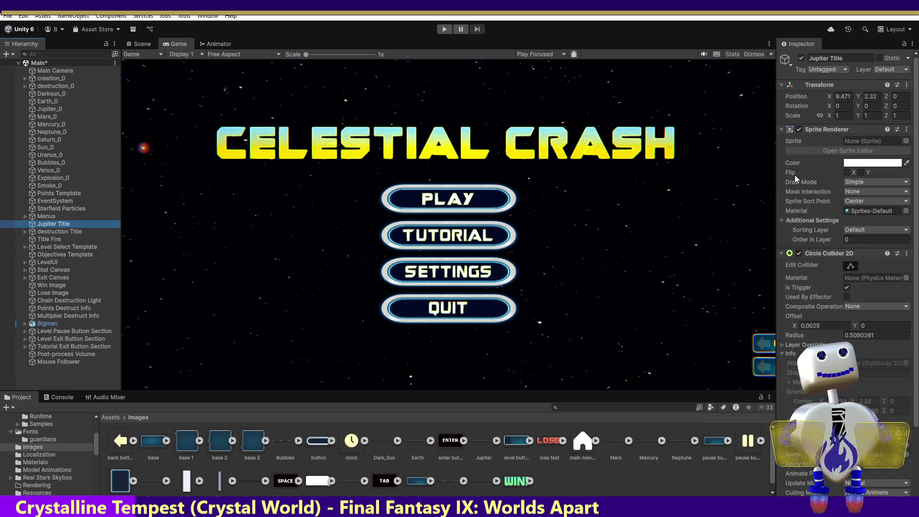
Assign the Jupiter_0 sprite to Jupiter Title and test the title screen in play mode
mouse_move(481, 442)
left_mouse_down()
mouse_move(774, 265)
mouse_move(874, 141)
left_mouse_up()
key("ctrl+p")
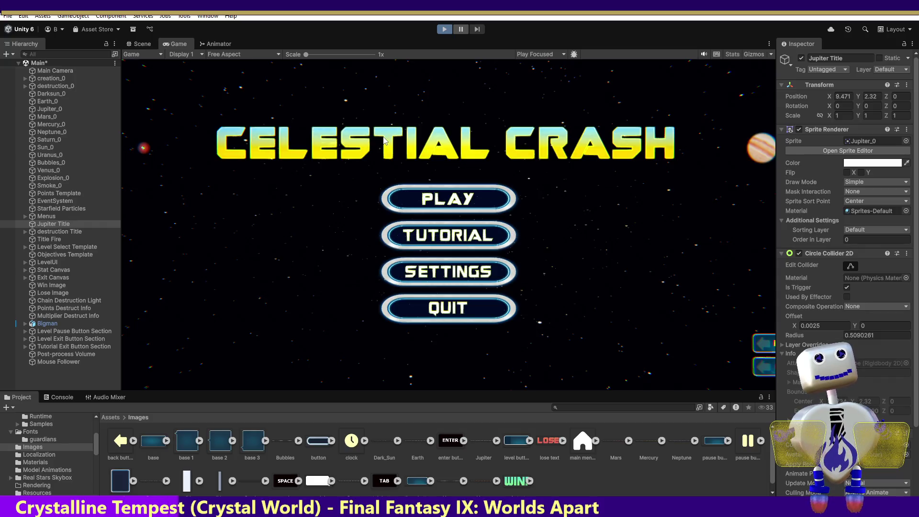
left_click(445, 30)
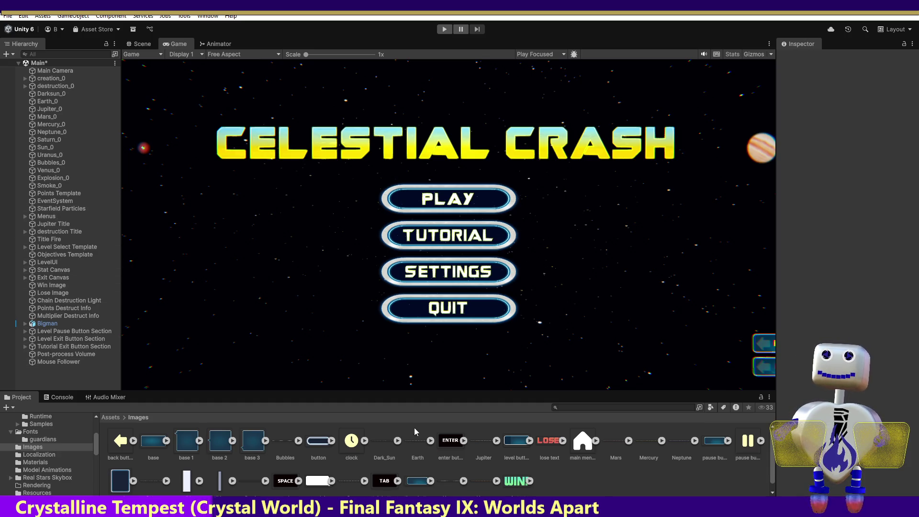
left_click(485, 446)
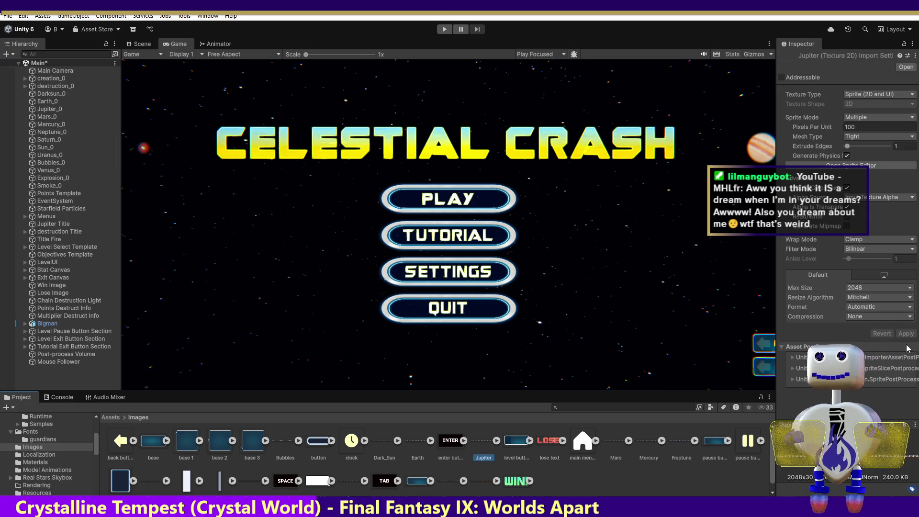
left_click(445, 29)
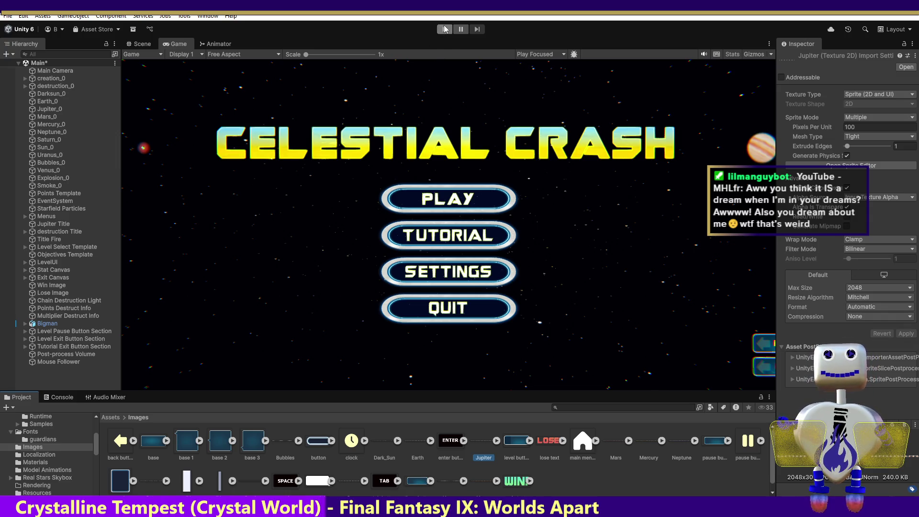
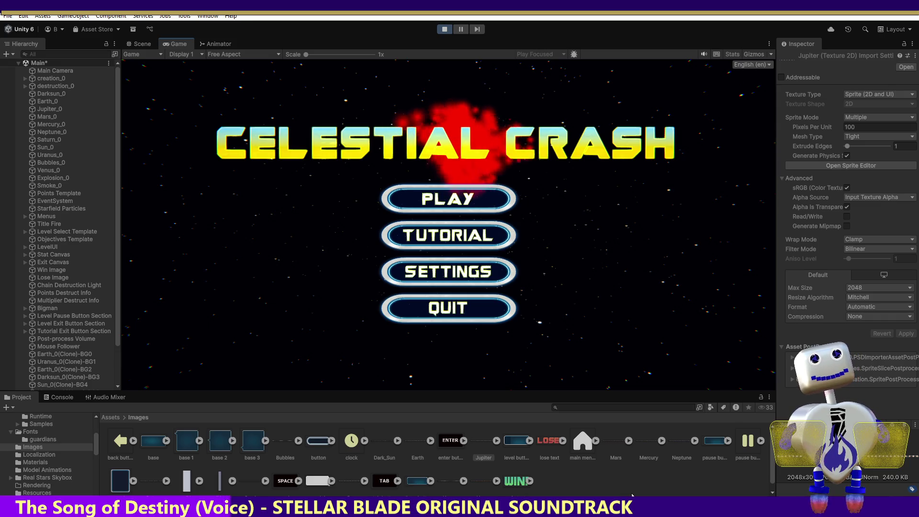
During Play mode, change the Jupiter texture's Format from Automatic to RGBA 32 bit
left_click(875, 307)
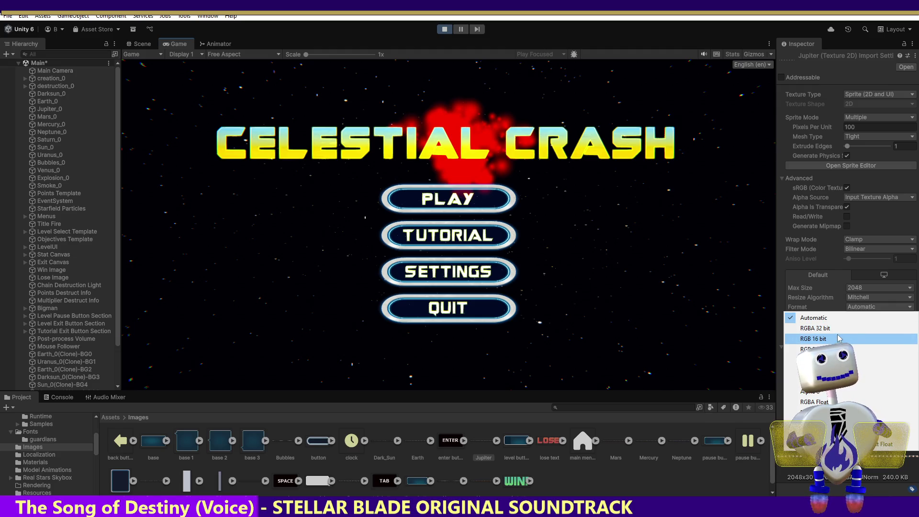
key("Escape")
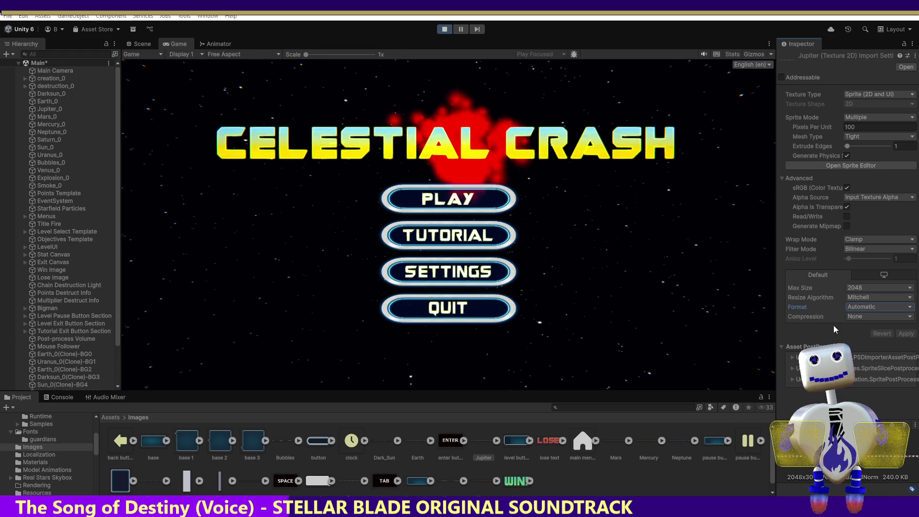
key("alt+Tab")
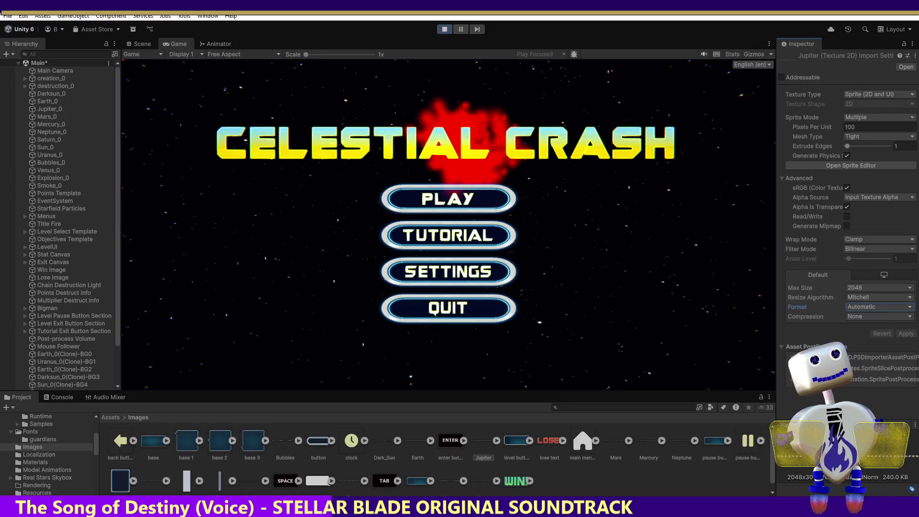
left_click(864, 306)
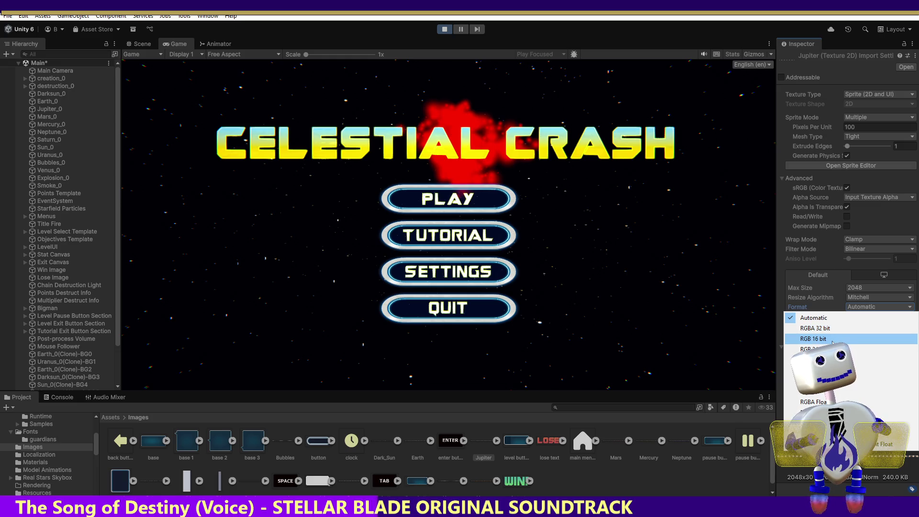
left_click(834, 328)
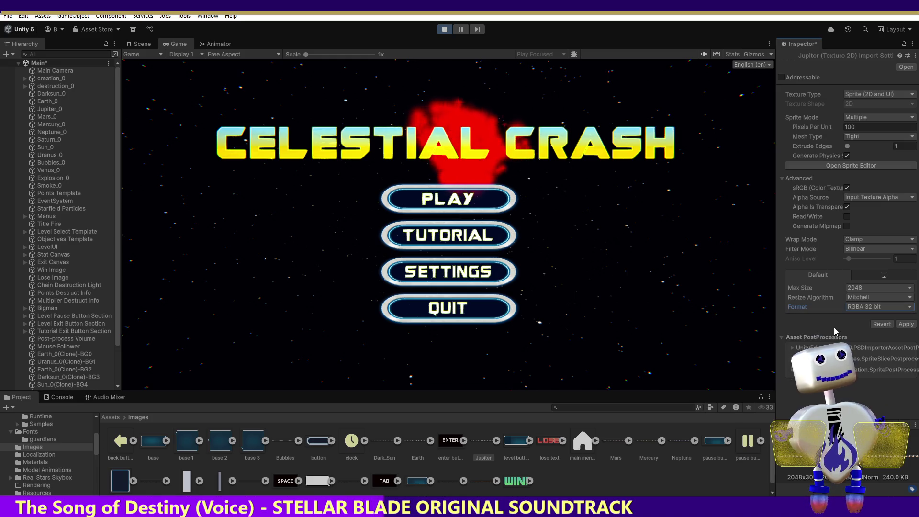
Stop the game, discard pending changes, apply RGBA 32 bit to the Jupiter texture, and play-test
left_click(442, 30)
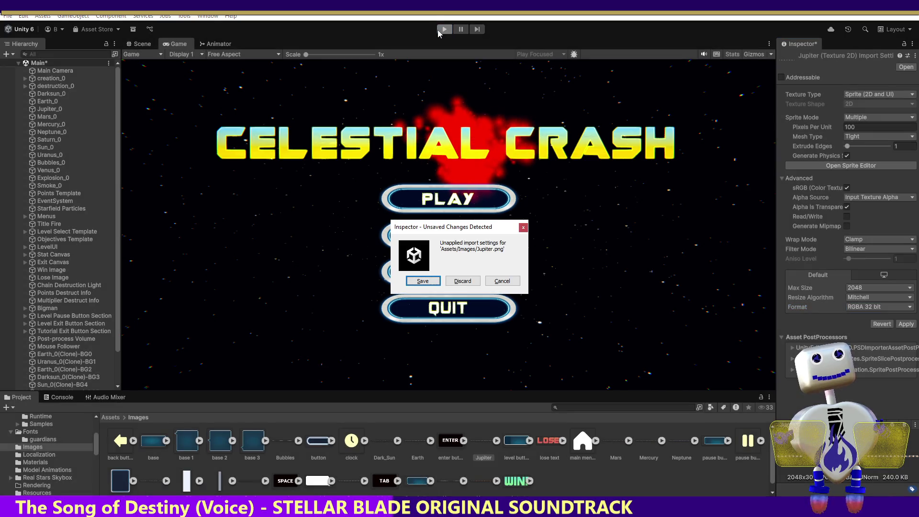
left_click(462, 282)
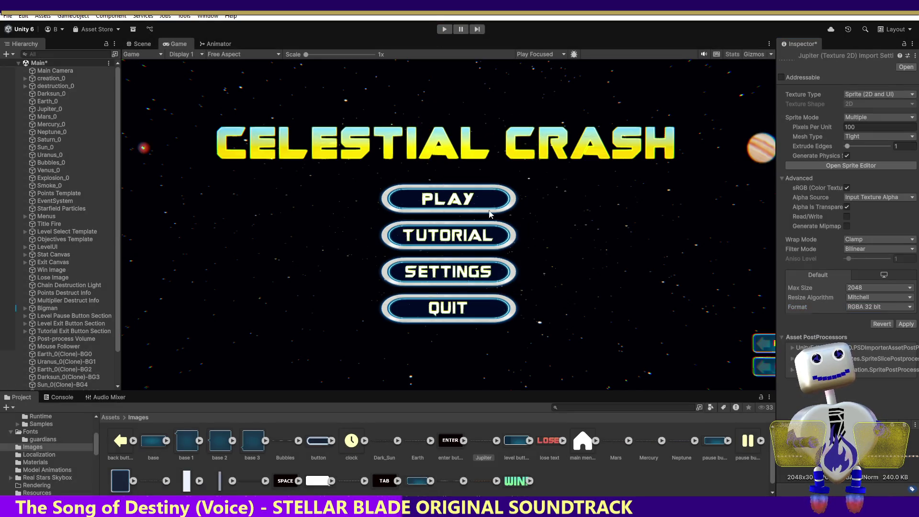
left_click(872, 307)
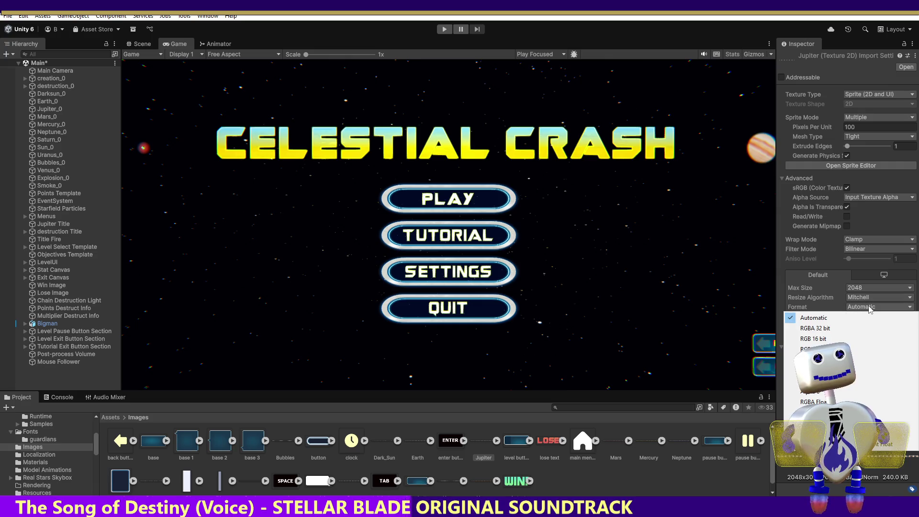
left_click(847, 329)
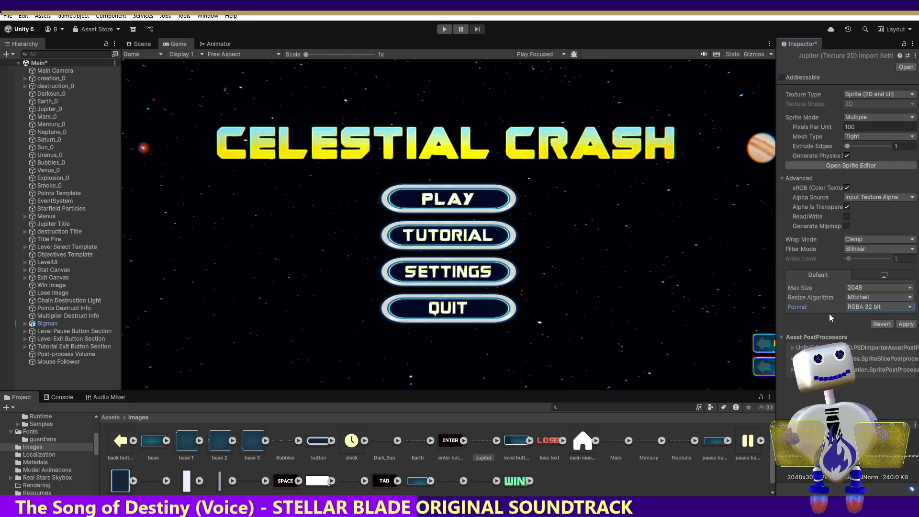
left_click(908, 325)
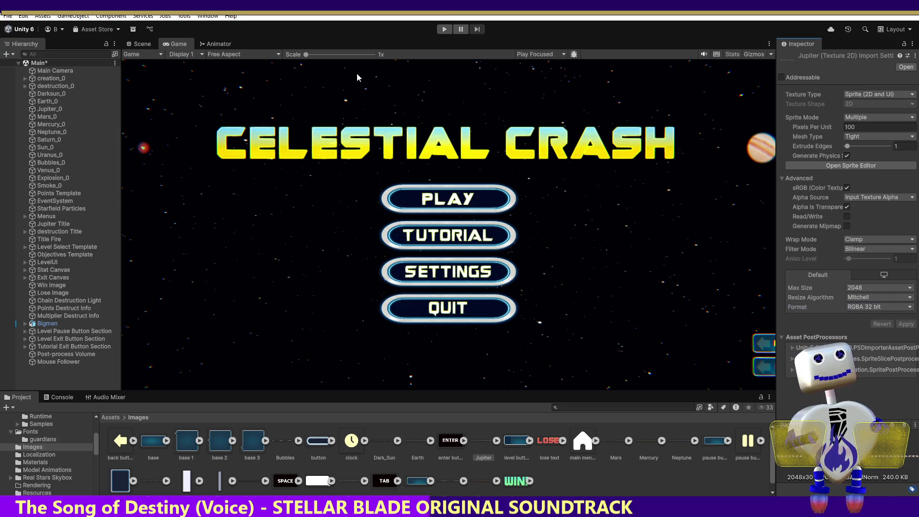
key("ctrl+p")
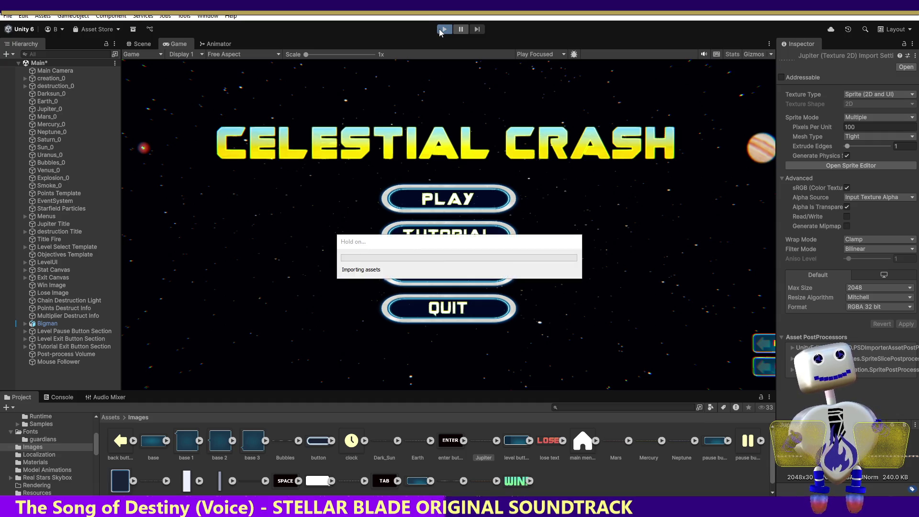
Apply RGB 16 bit as the Jupiter texture Format and play-test it from the title menu
left_click(444, 29)
left_click(892, 307)
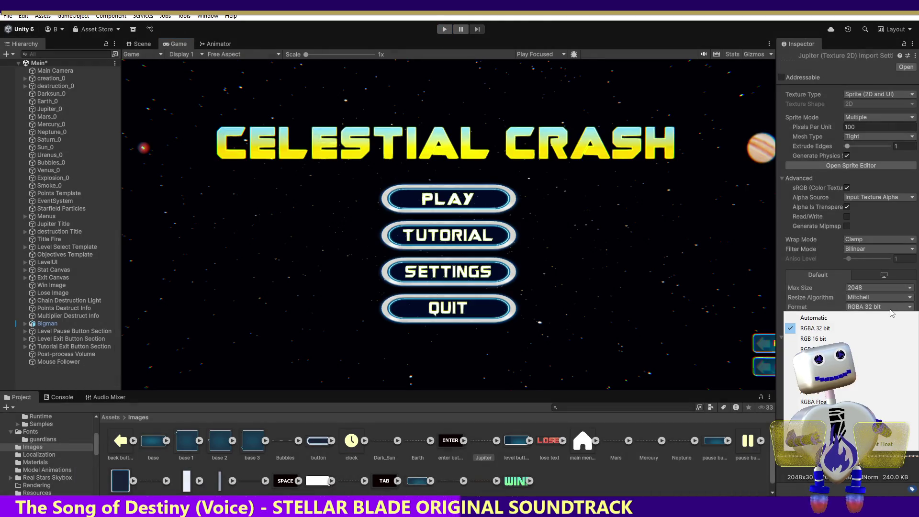
left_click(855, 339)
left_click(906, 324)
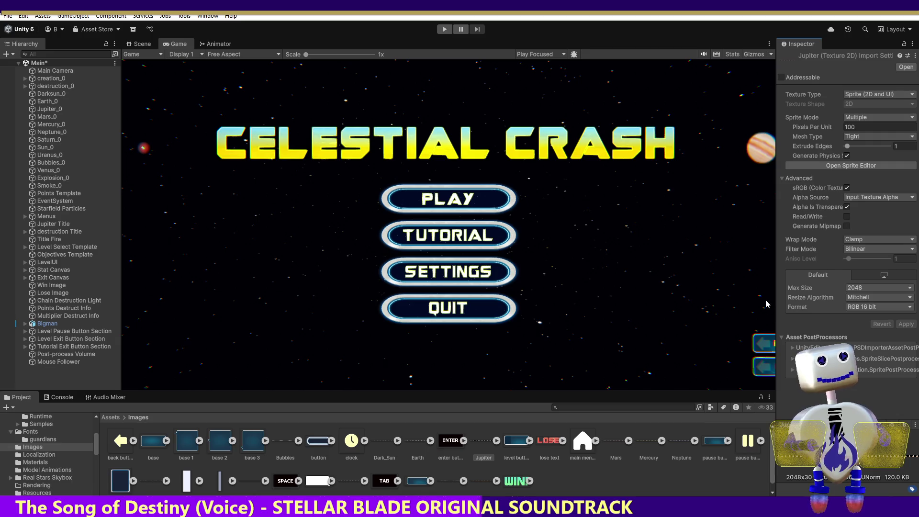
left_click(444, 29)
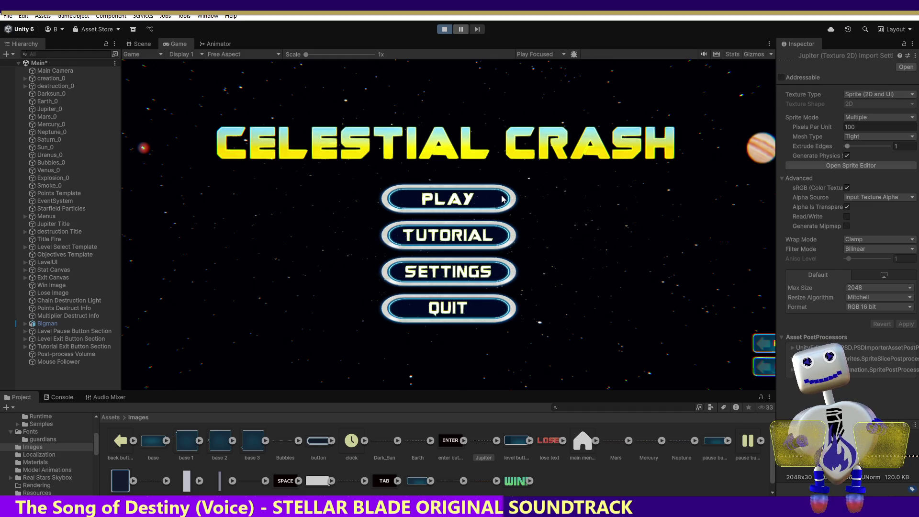
left_click(502, 199)
left_click(444, 29)
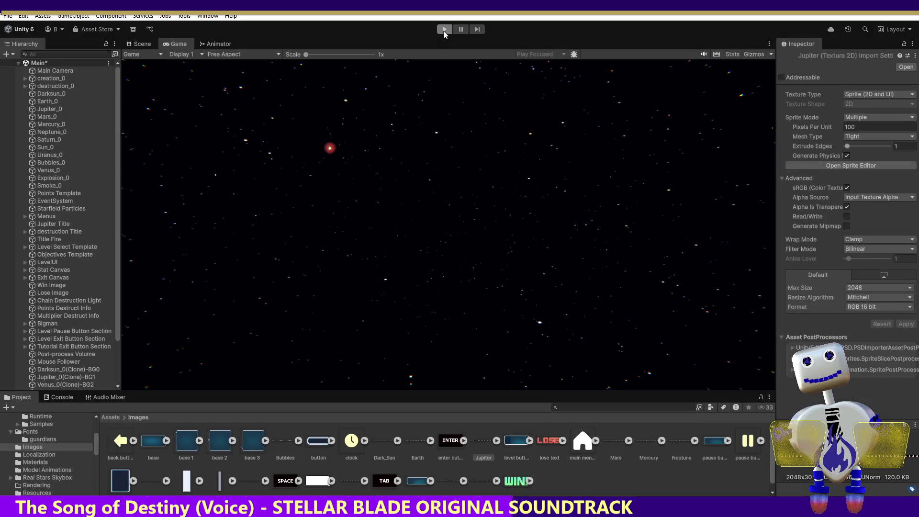
Set the Jupiter texture Format back to Automatic, apply it, and switch to the sprite sheet maker
left_click(870, 306)
left_click(862, 314)
left_click(910, 335)
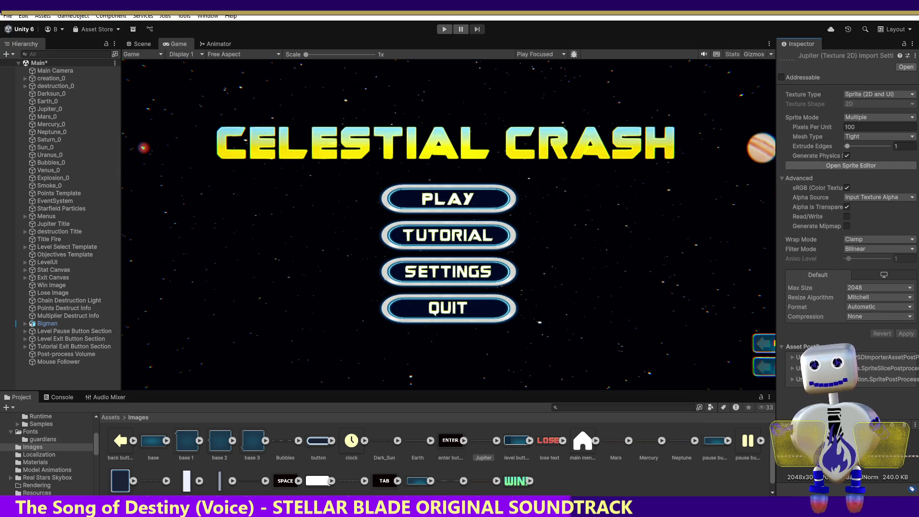
key("alt+Tab")
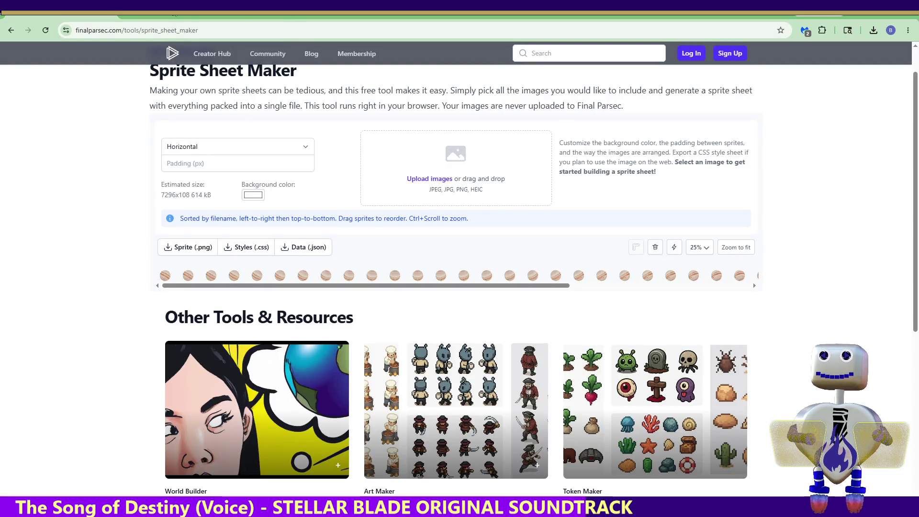
key("alt+Tab")
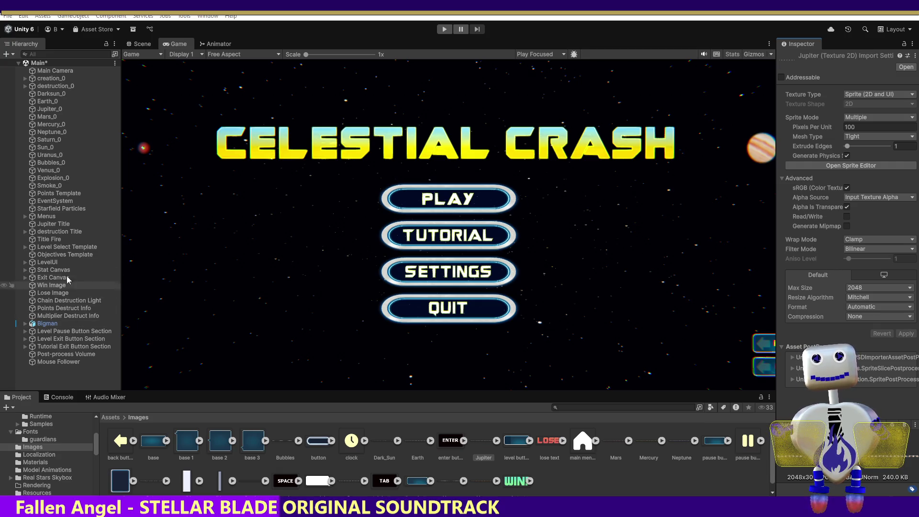
Clear the Jupiter Title sprite's material to None and run a quick test
left_click(89, 239)
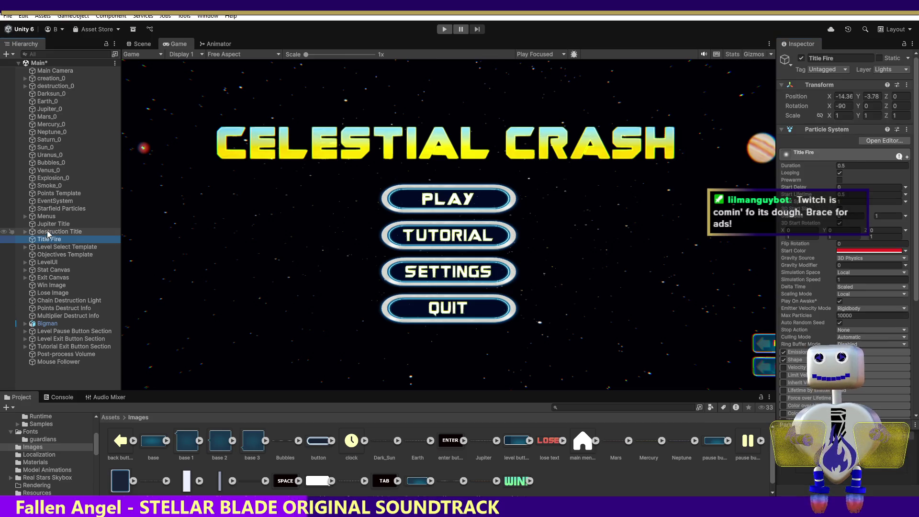
left_click(50, 231)
left_click(48, 224)
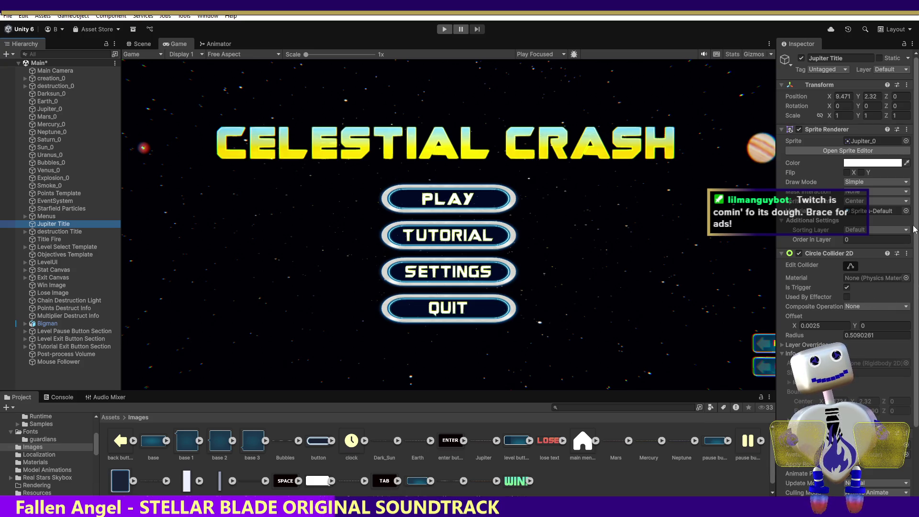
left_click(907, 211)
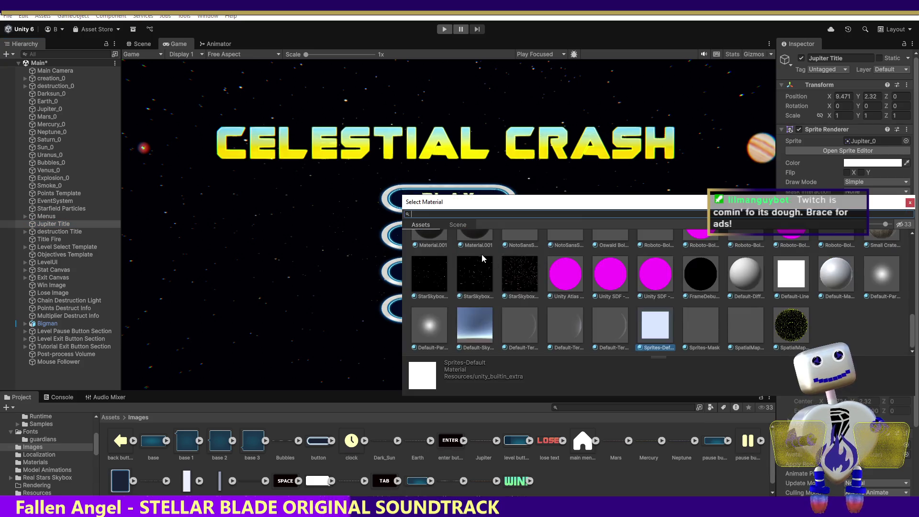
scroll(899, 352, "up", 10)
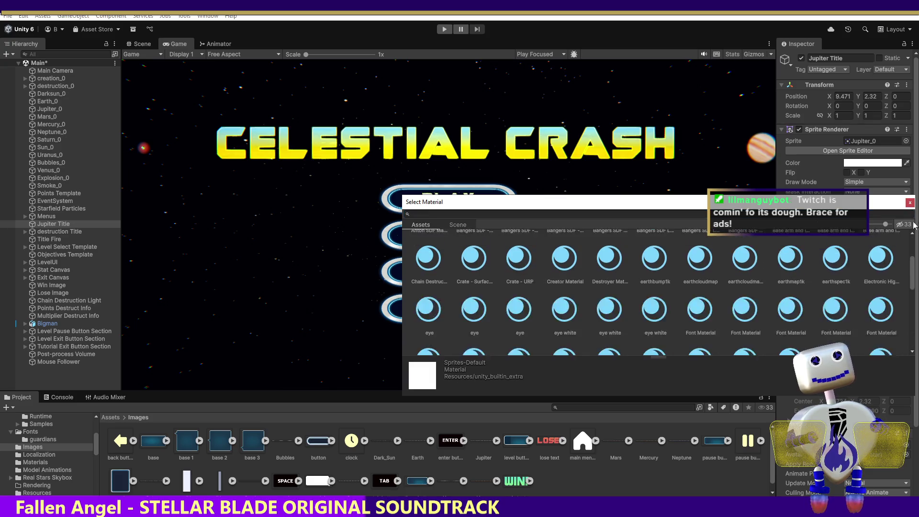
double_click(430, 261)
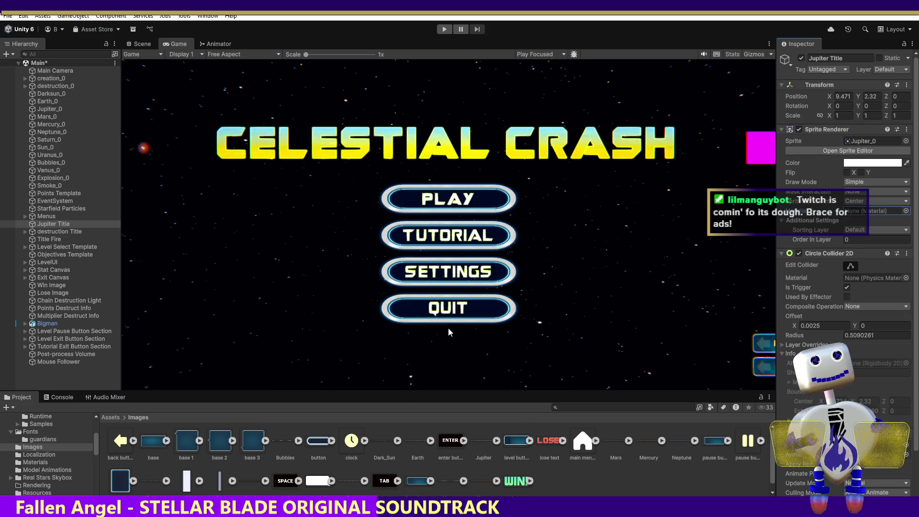
left_click(444, 29)
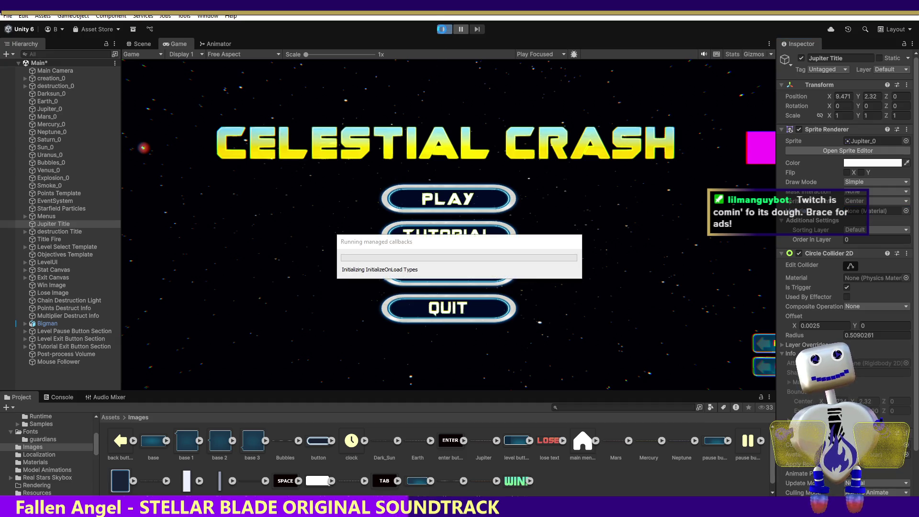
left_click(438, 32)
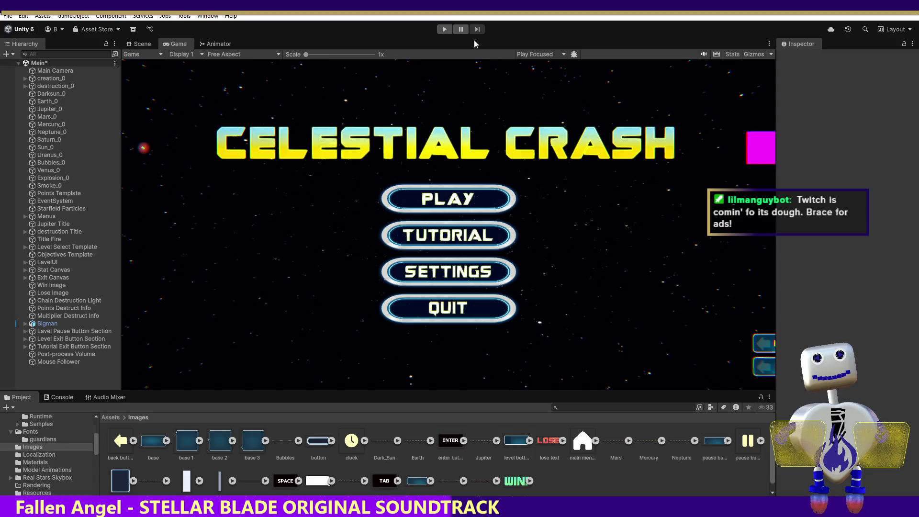
Assign Sprites-Default as the Jupiter Title Sprite Renderer's material
left_click(48, 224)
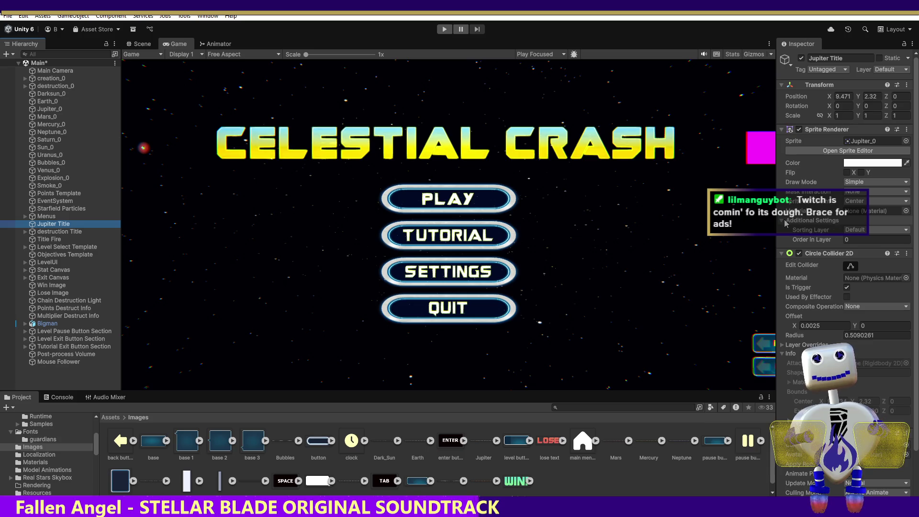
left_click(885, 214)
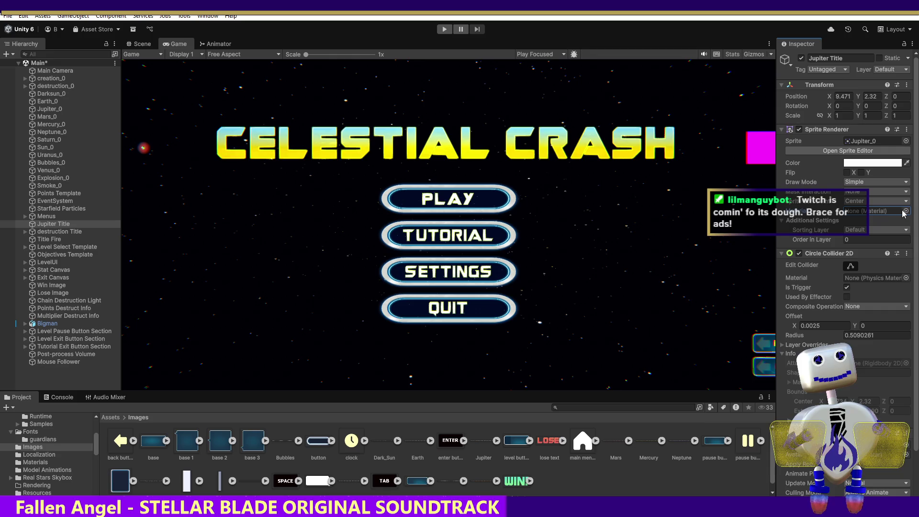
left_click(907, 212)
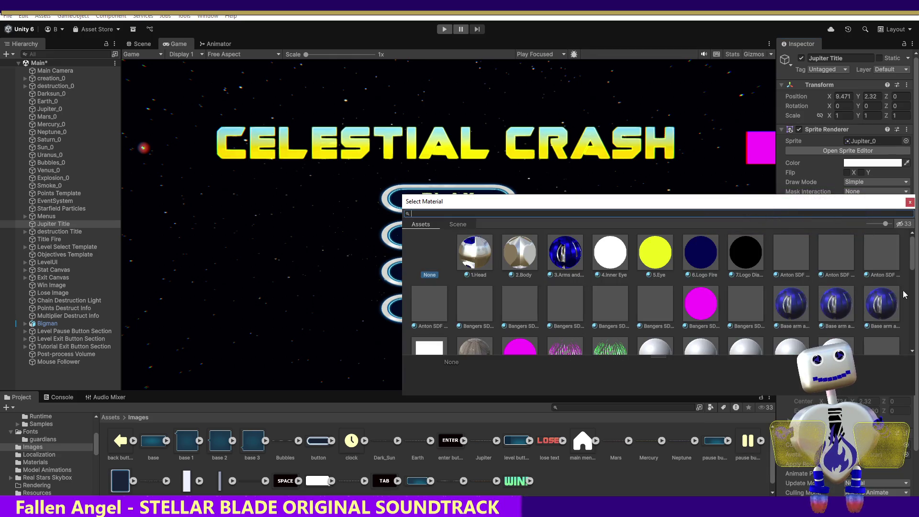
scroll(912, 272, "down", 10)
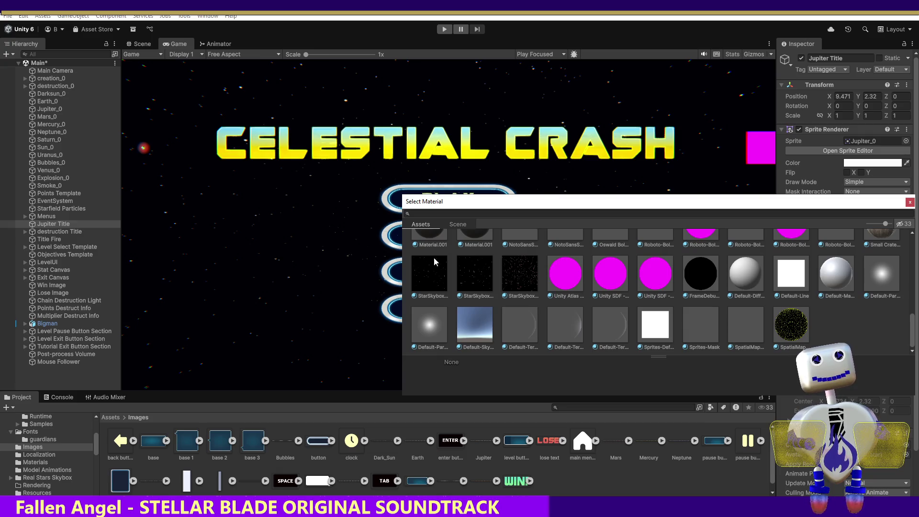
left_click(661, 337)
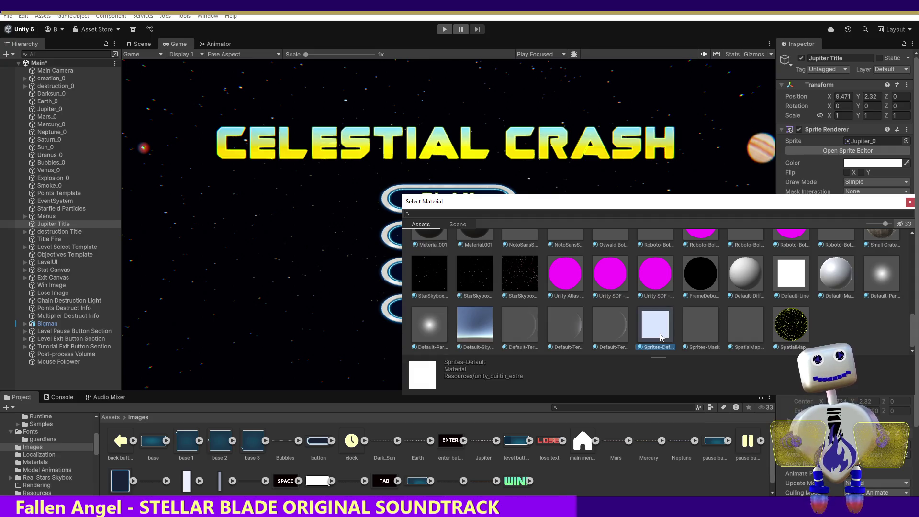
double_click(661, 334)
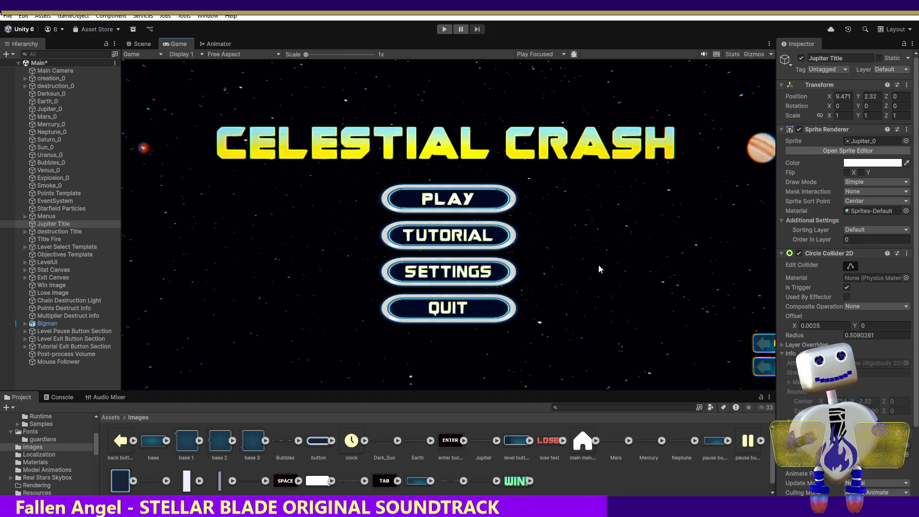
left_click(906, 182)
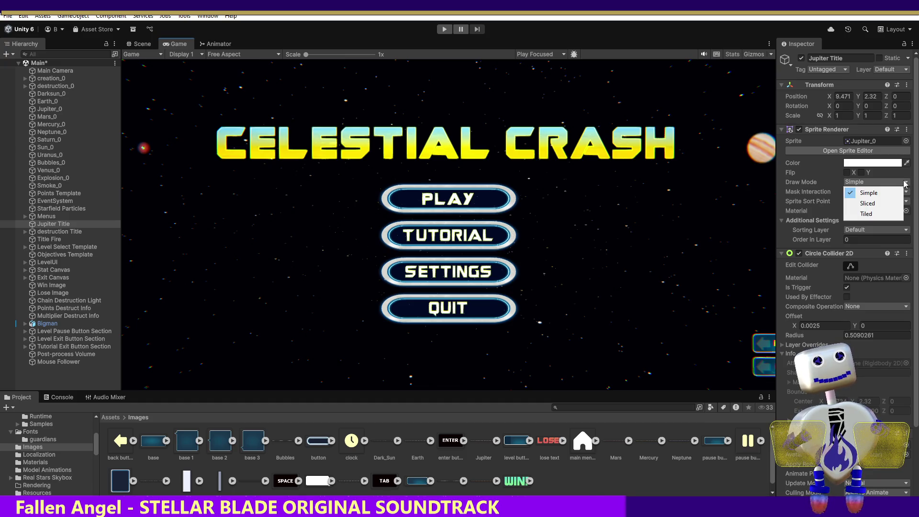
left_click(886, 204)
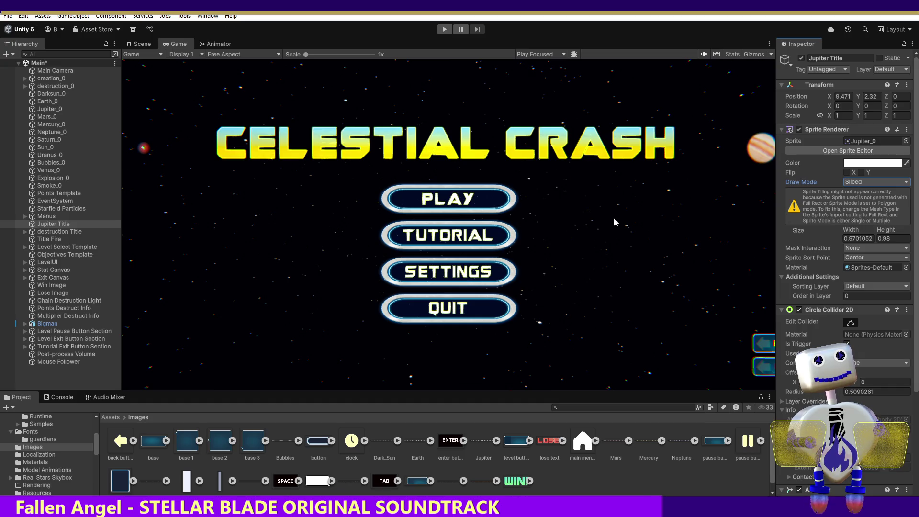
left_click(442, 30)
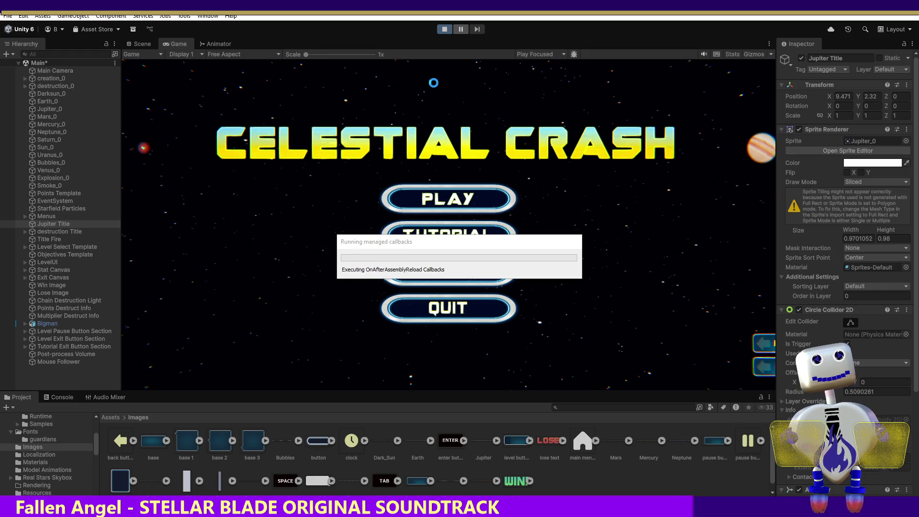
left_click(434, 82)
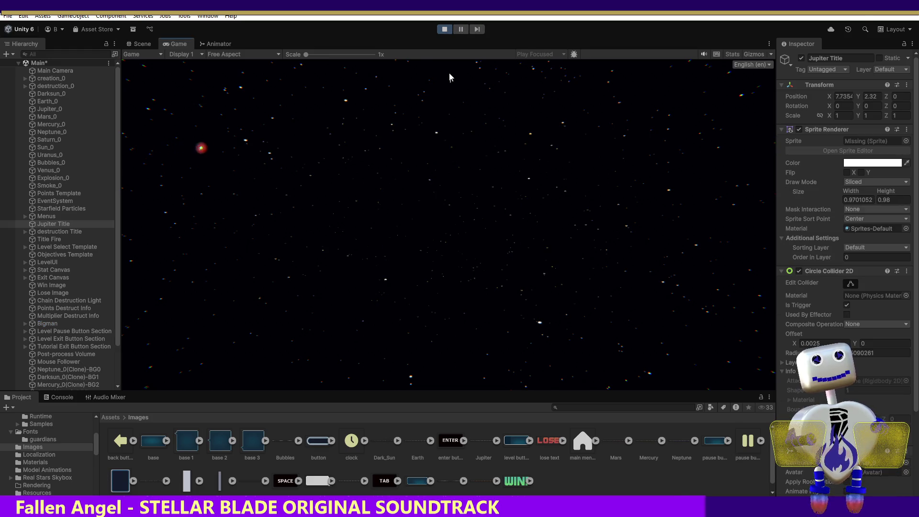
left_click(443, 30)
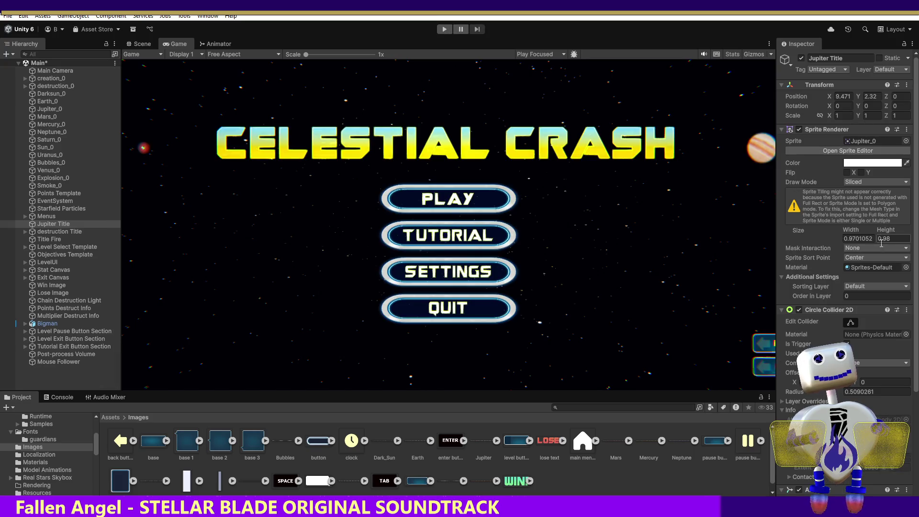
left_click(894, 248)
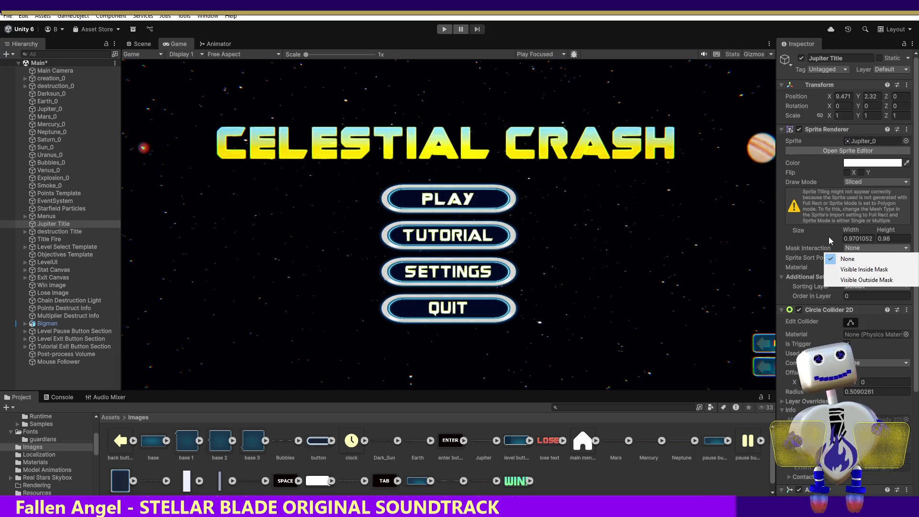
left_click(829, 236)
left_click(864, 258)
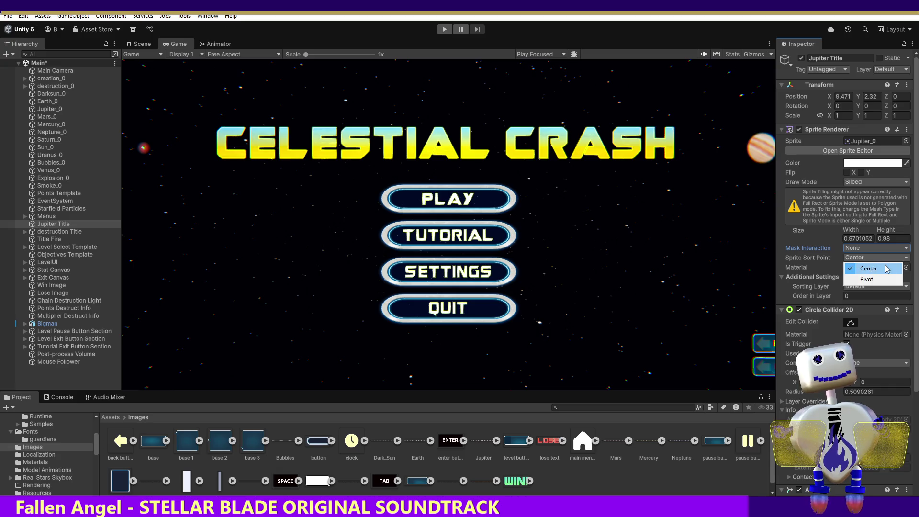
left_click(876, 268)
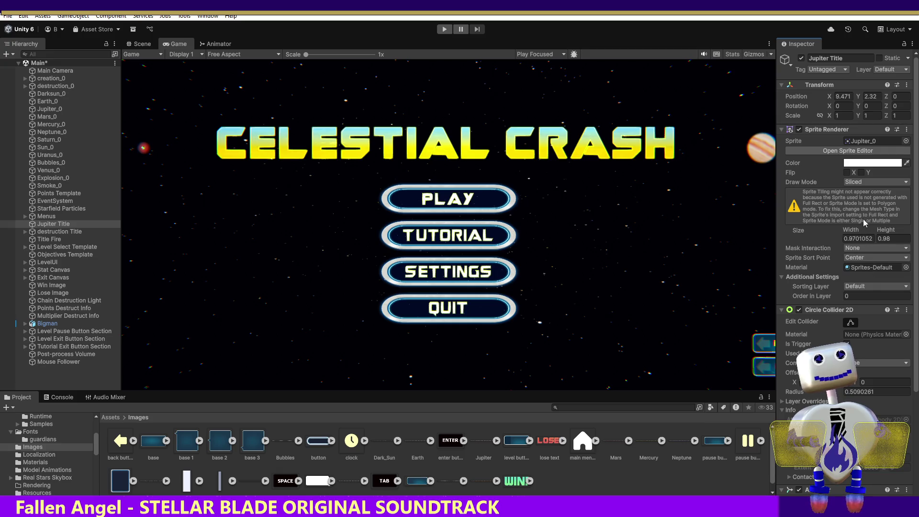
left_click(856, 182)
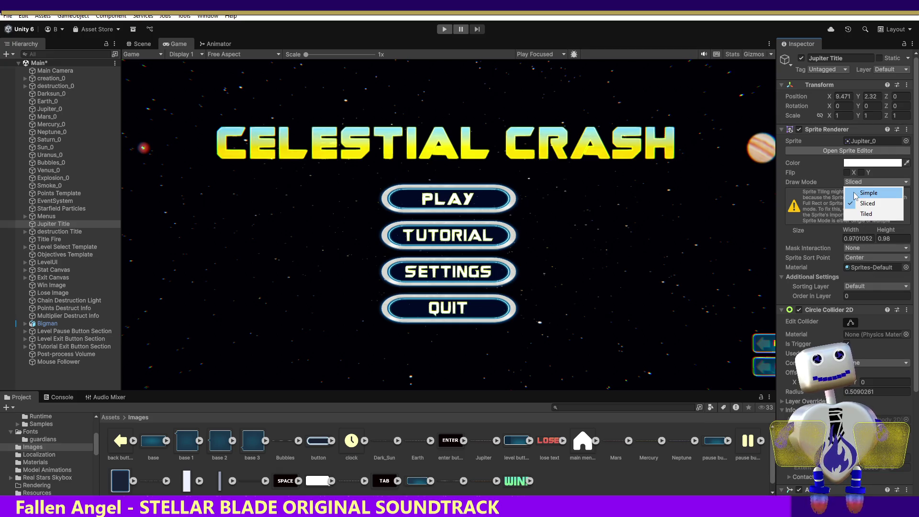
left_click(855, 194)
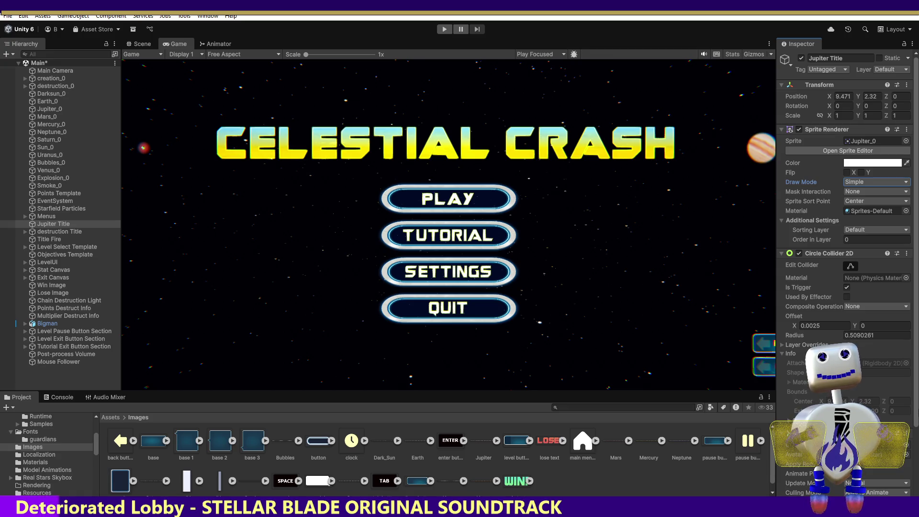
scroll(912, 429, "down", 5)
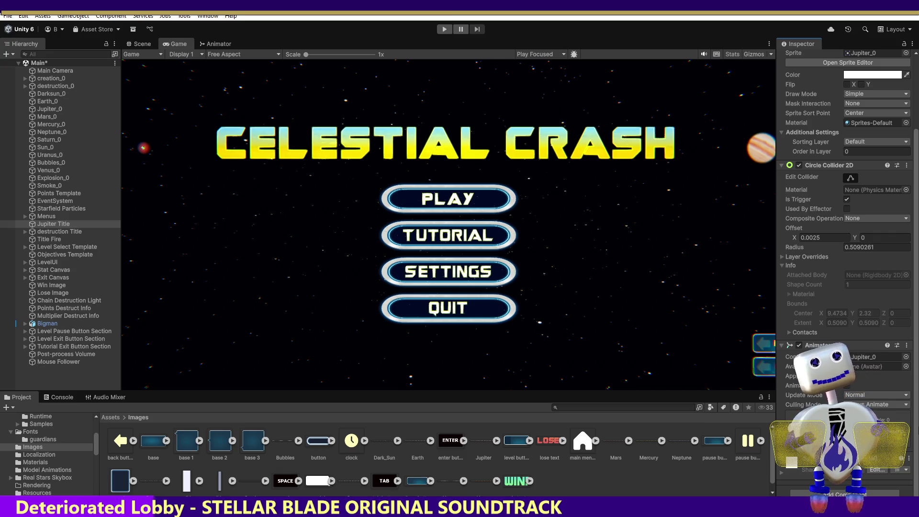
Set the Jupiter Title Animator's controller to None and play-test the title screen
left_click(907, 356)
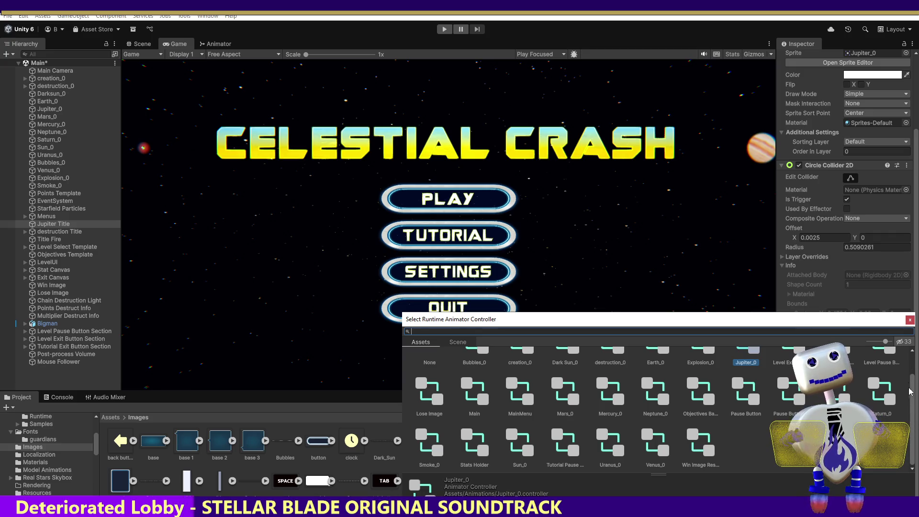
double_click(430, 363)
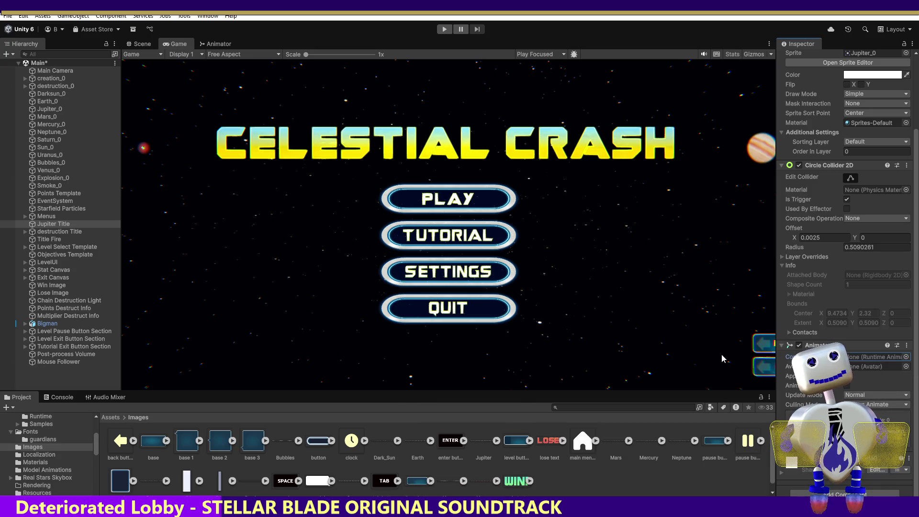
left_click(438, 30)
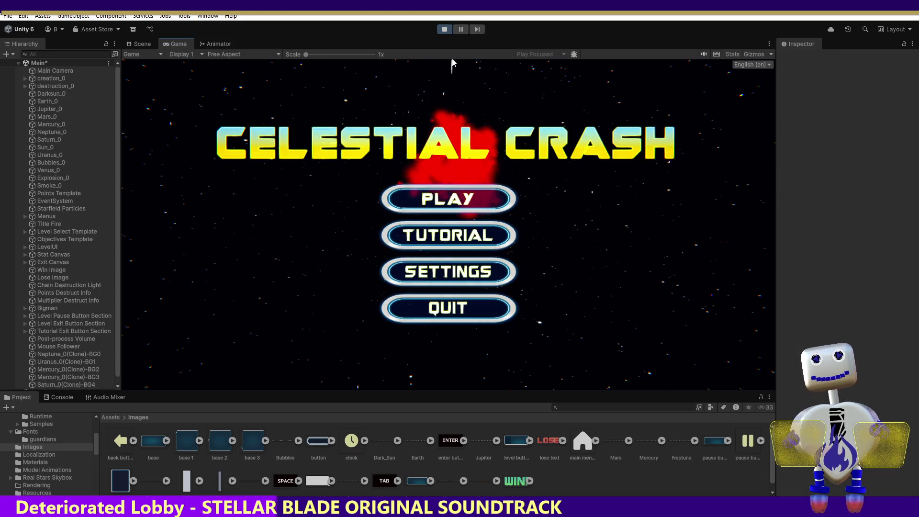
left_click(445, 29)
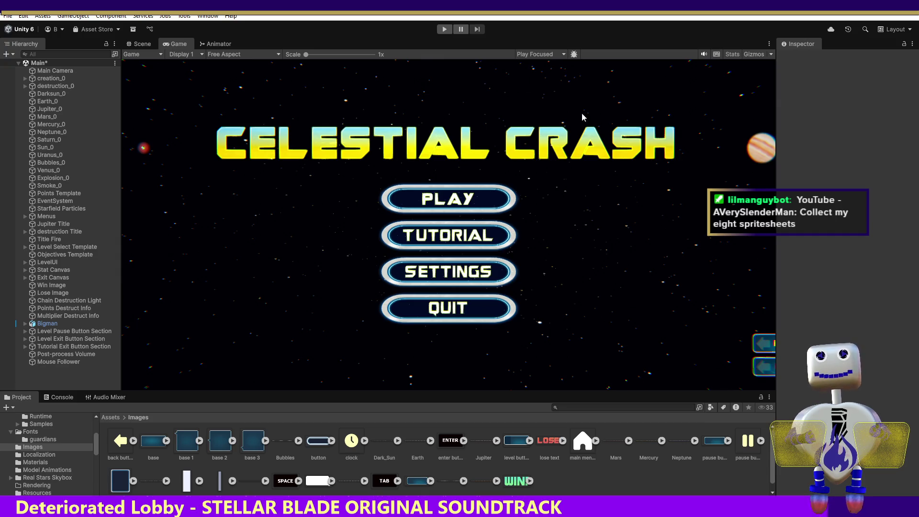
Start another Play-mode test run of the Celestial Crash title screen
left_click(444, 29)
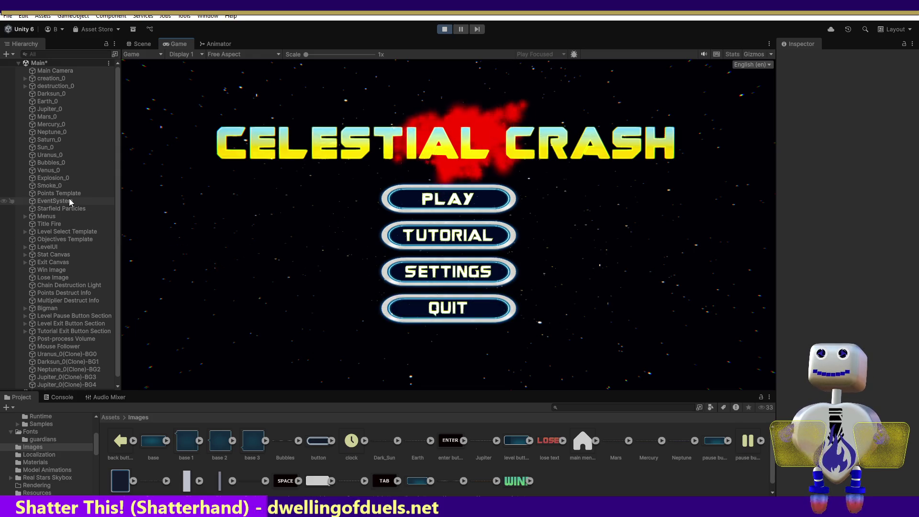
scroll(57, 345, "down", 1)
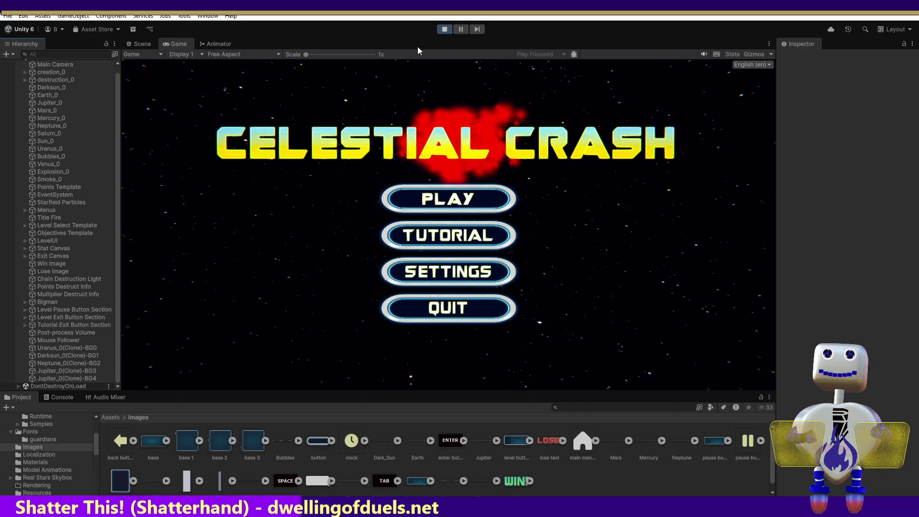
left_click(444, 30)
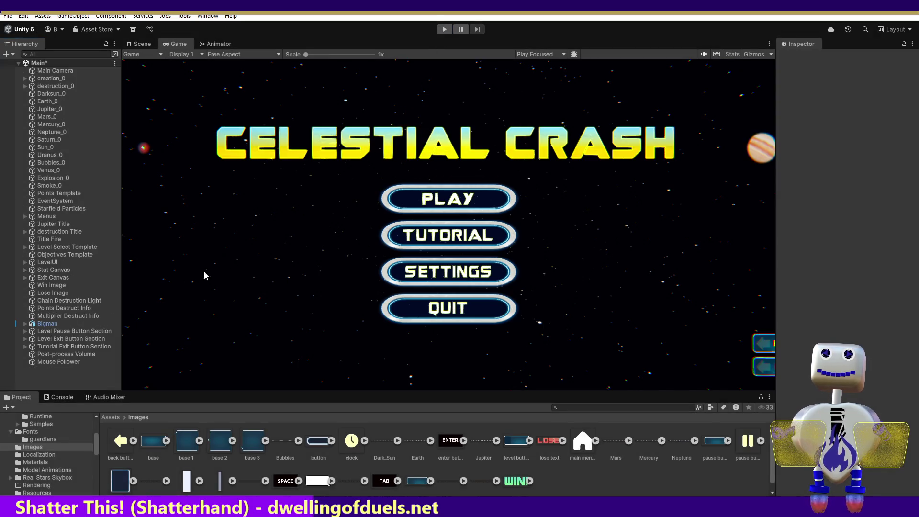
Browse the Hierarchy's object-creation menu, dismiss it, and select Neptune_0
right_click(59, 383)
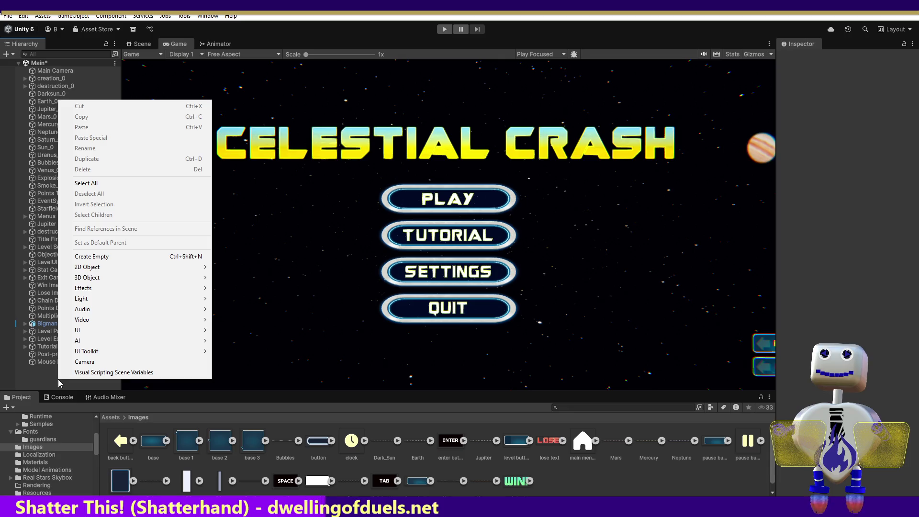
mouse_move(110, 268)
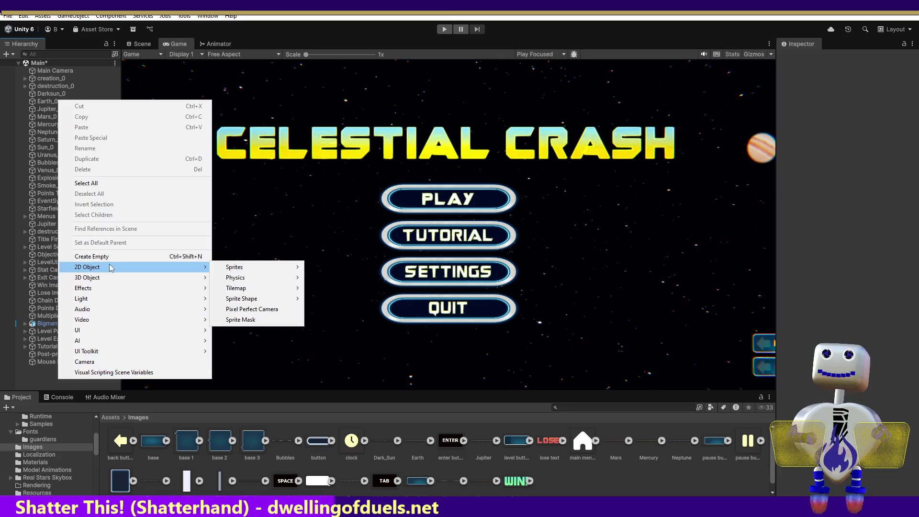
mouse_move(230, 267)
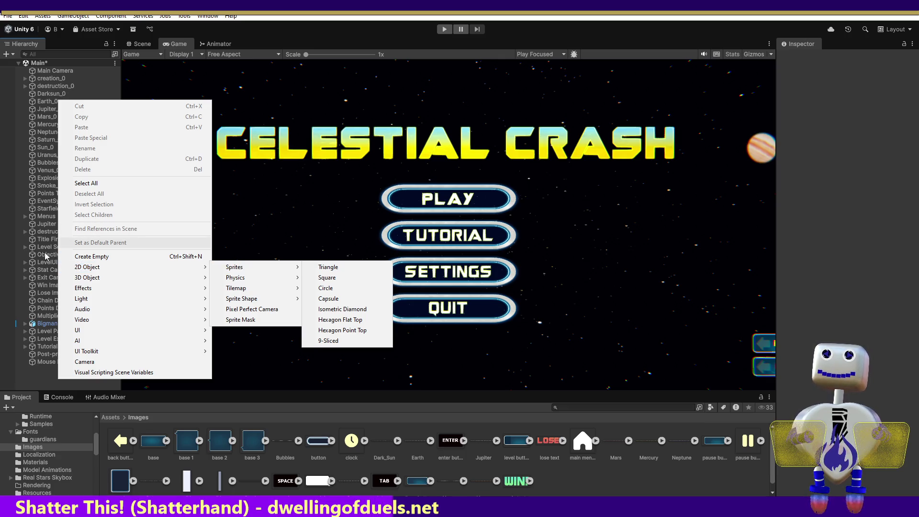
key("Escape")
left_click(62, 132)
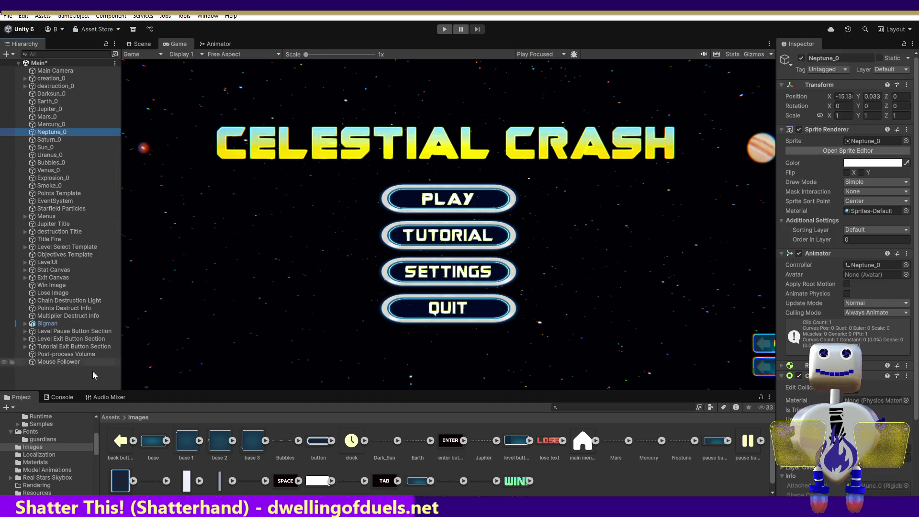
Create an empty GameObject at the bottom of the Hierarchy named 'Jupiter Intro'
right_click(54, 373)
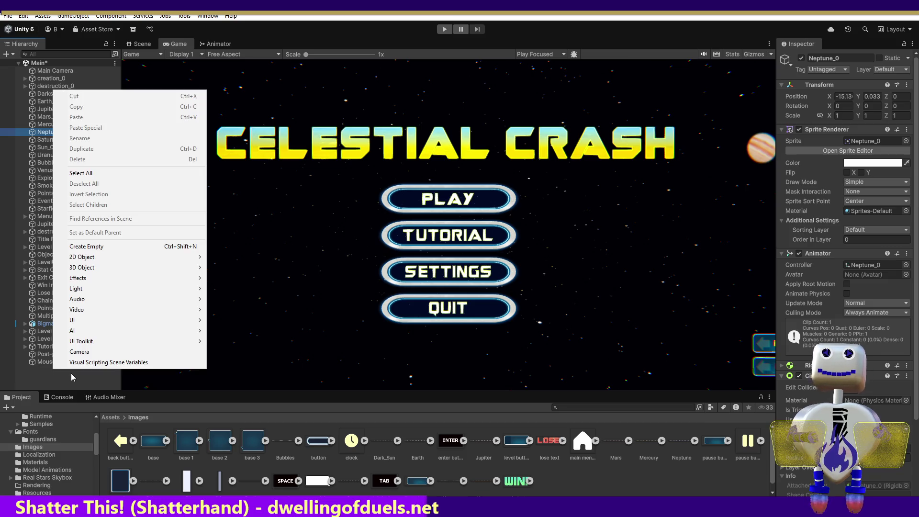
left_click(91, 247)
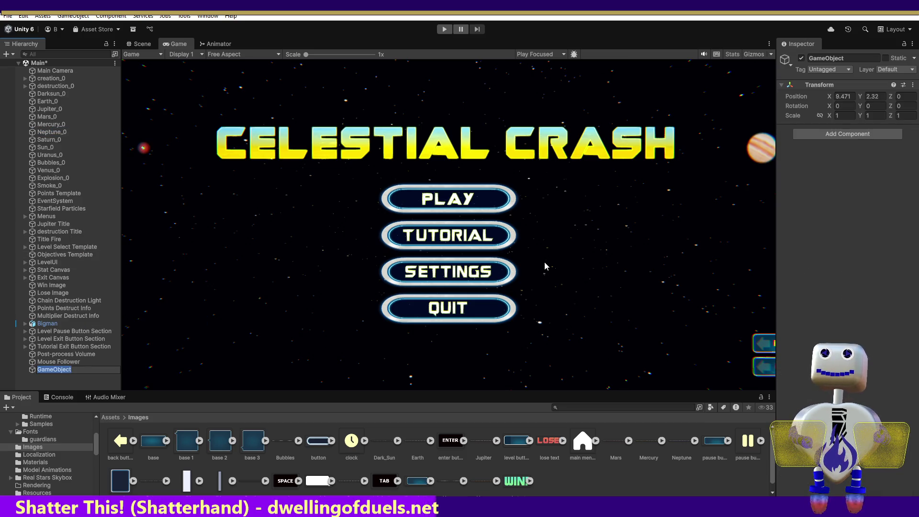
type("Jupoer")
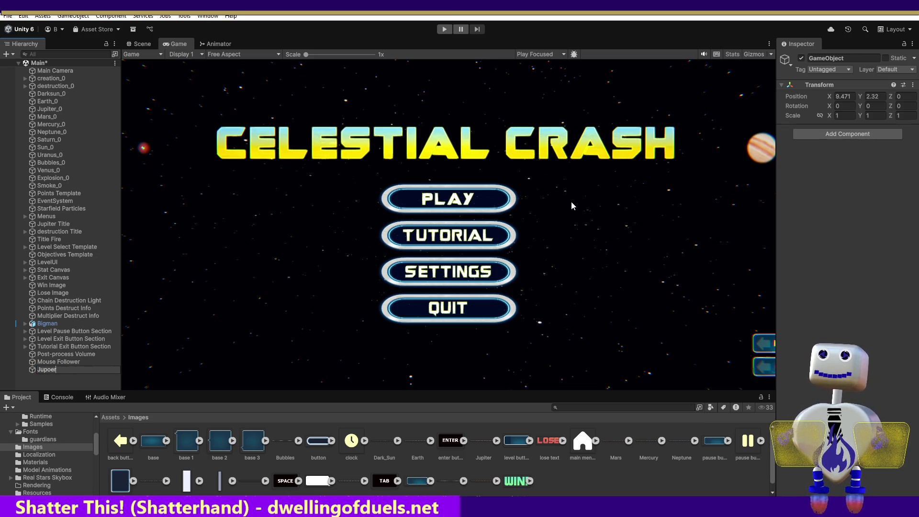
key("BackSpace")
key("BackSpace")
key("BackSpace")
type("iter")
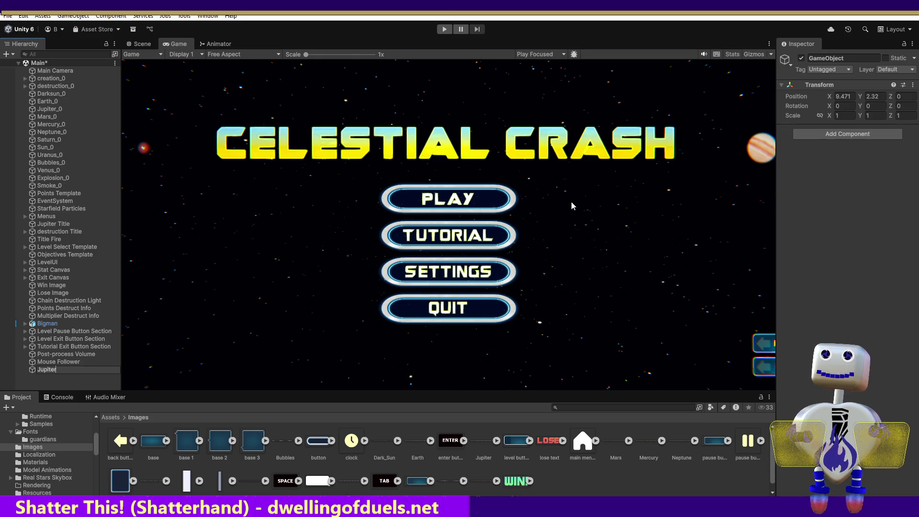
type(" Title")
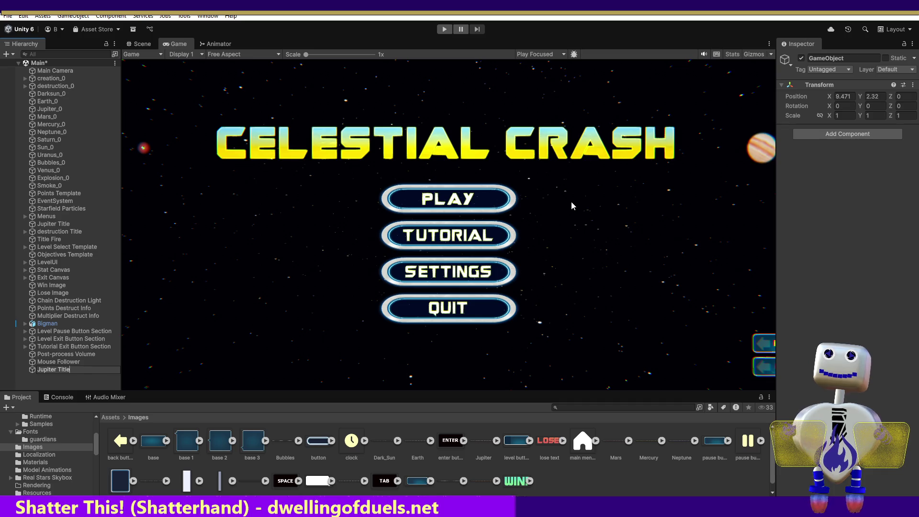
key("BackSpace")
key("BackSpace")
key("BackSpace")
key("BackSpace")
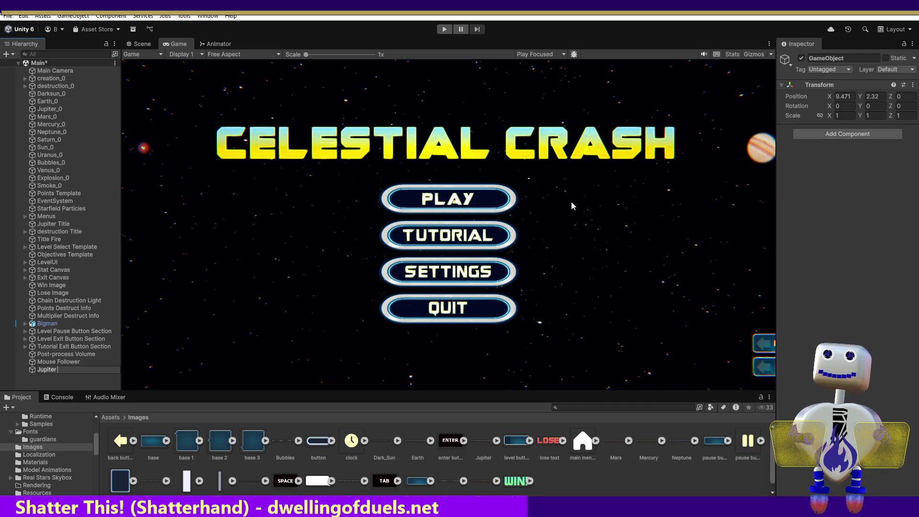
type("(Intro")
key("Return")
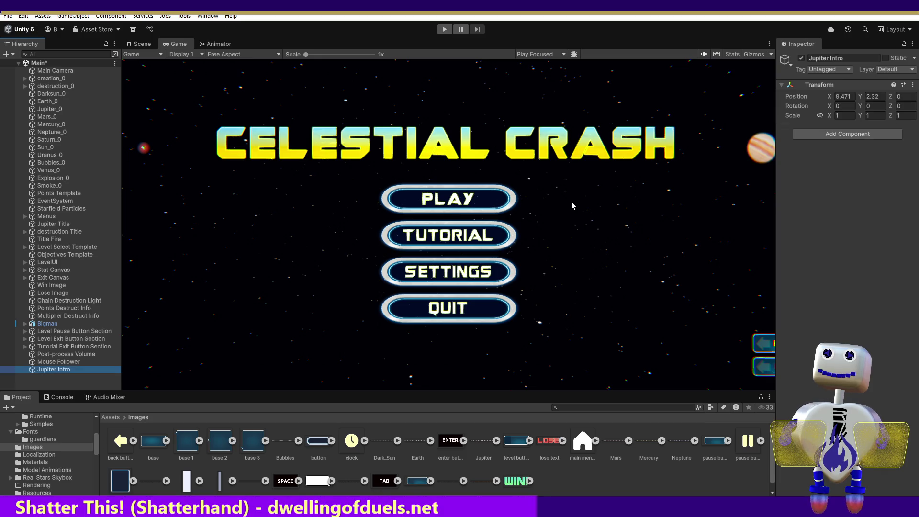
Add a Sprite Renderer to Jupiter Intro and assign the Jupiter image as its sprite
left_click(847, 134)
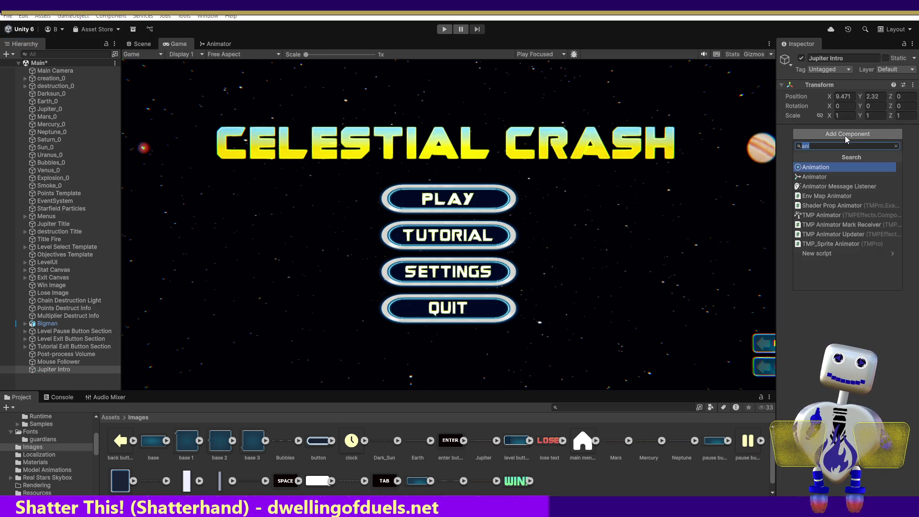
type("sp")
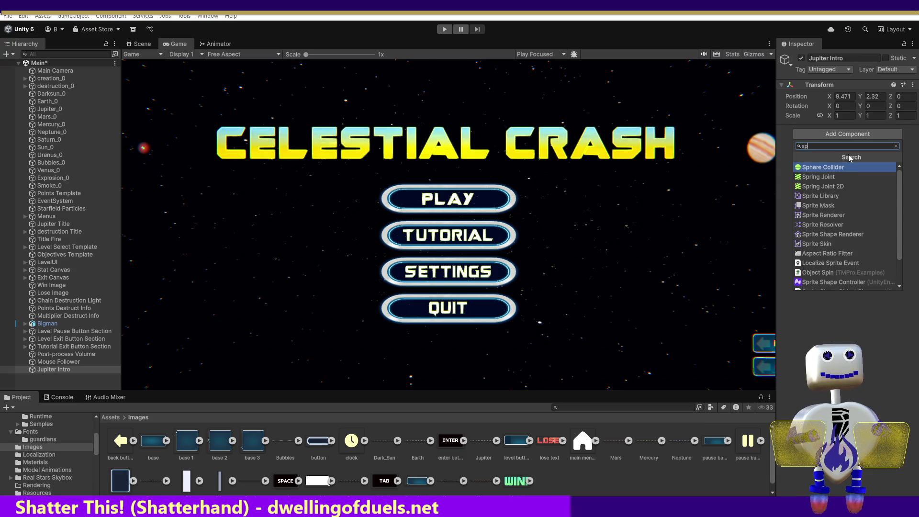
key("Down")
key("Down")
key("Down")
key("Down")
key("Return")
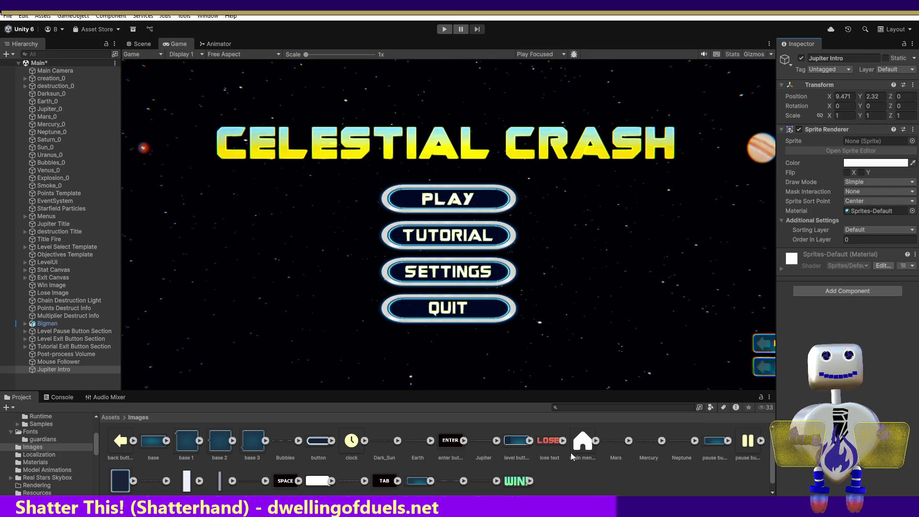
mouse_move(484, 446)
left_mouse_down()
mouse_move(836, 259)
mouse_move(871, 142)
left_mouse_up()
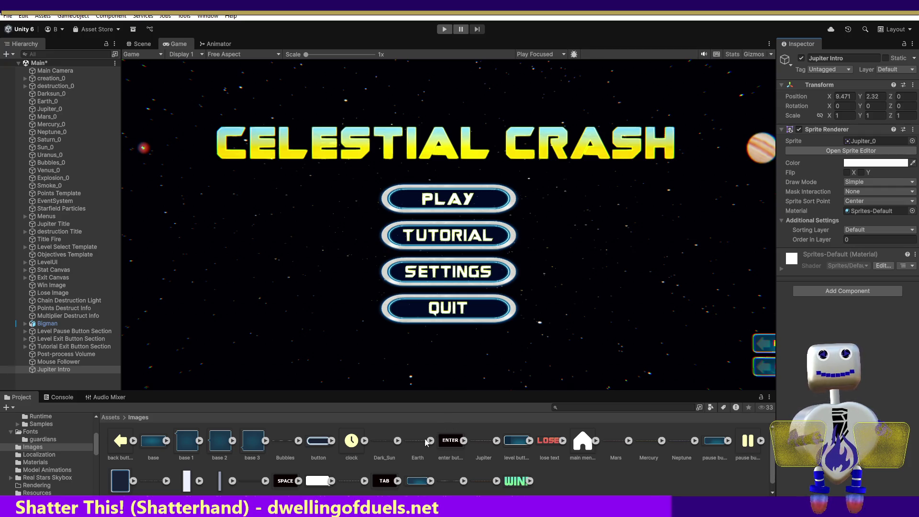
mouse_move(62, 369)
left_mouse_down()
mouse_move(124, 341)
mouse_move(168, 302)
left_mouse_up()
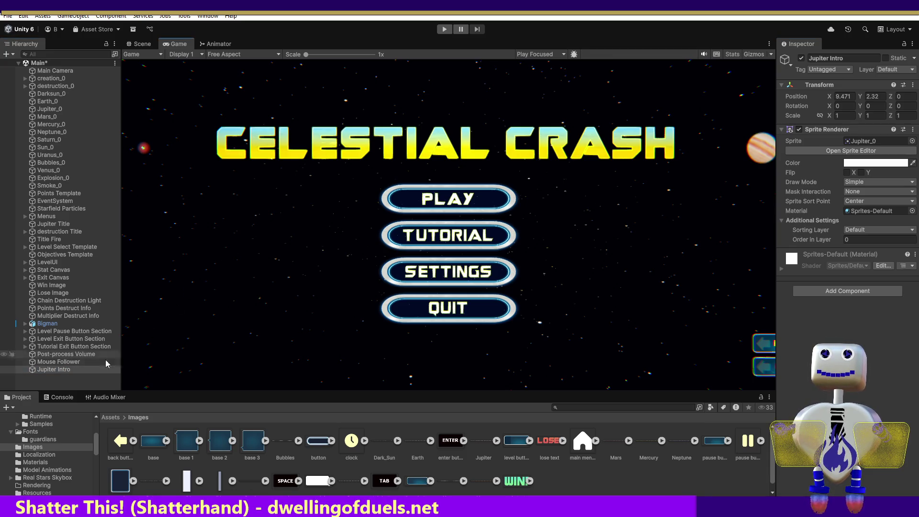
left_click(56, 369)
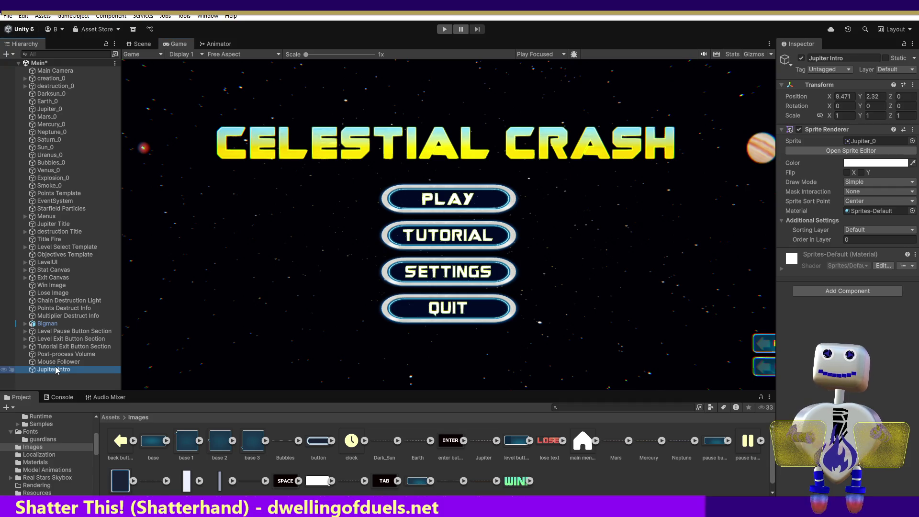
Set Jupiter Intro's Position X and Y to 0 and preview it in the Game view
double_click(56, 369)
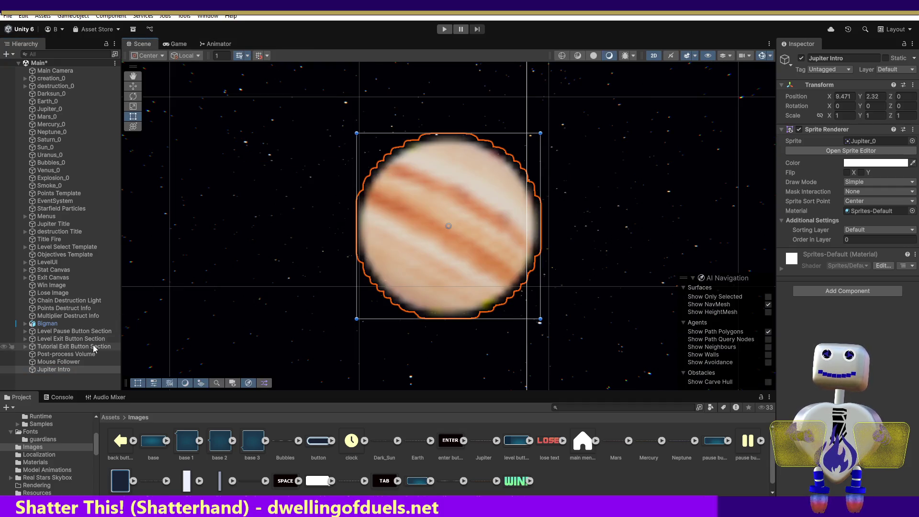
left_click(42, 371)
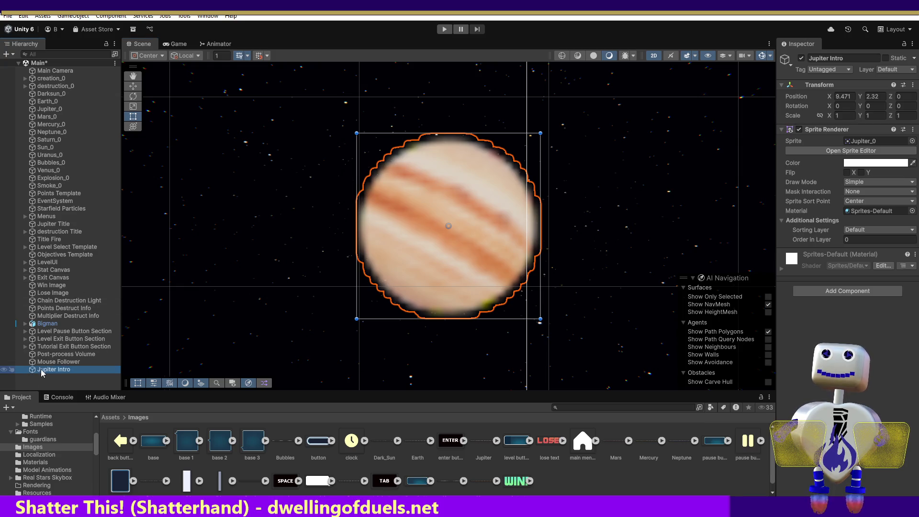
left_click(41, 372)
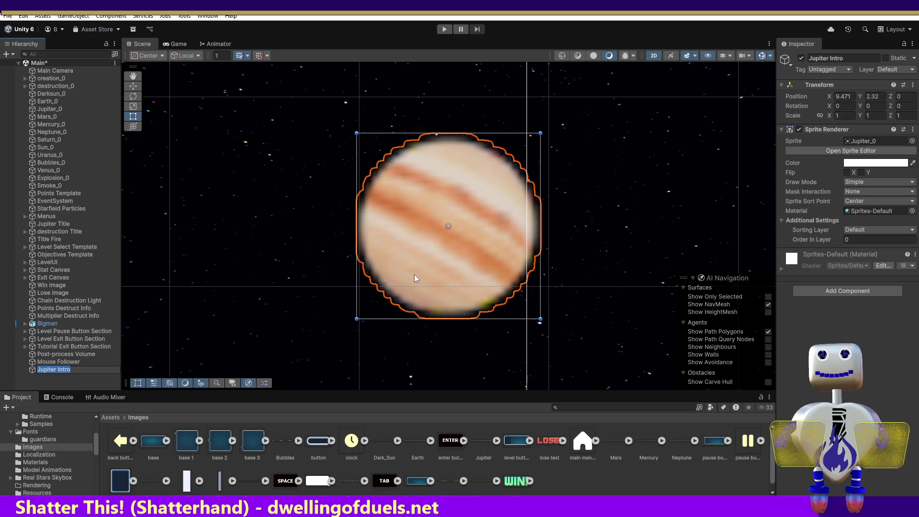
left_click(97, 380)
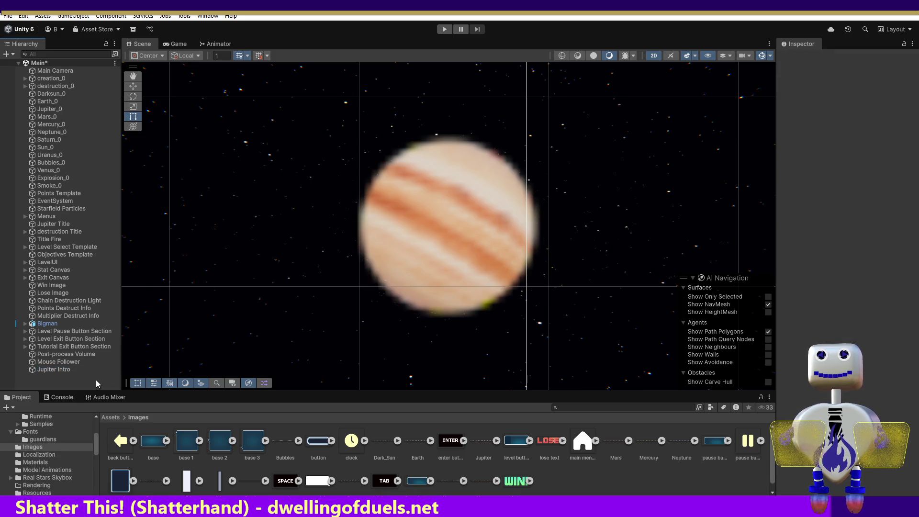
left_click(70, 372)
left_click(843, 96)
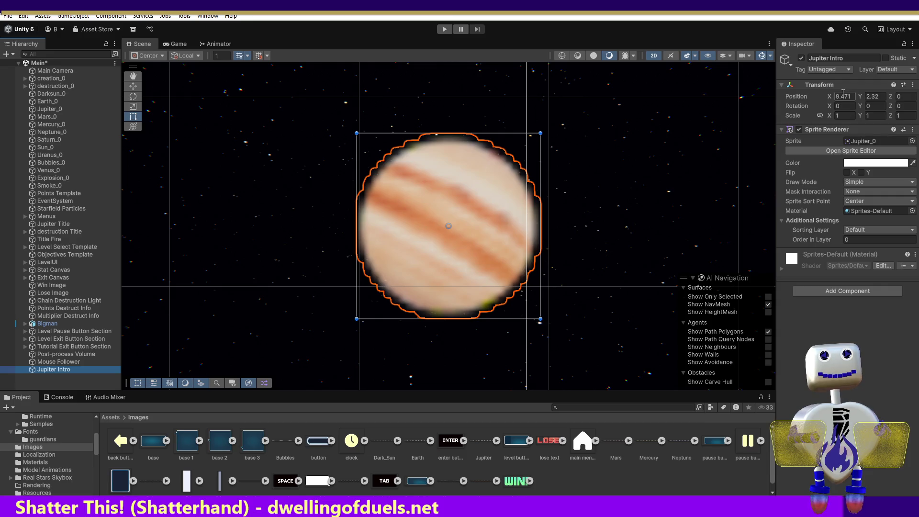
type("0")
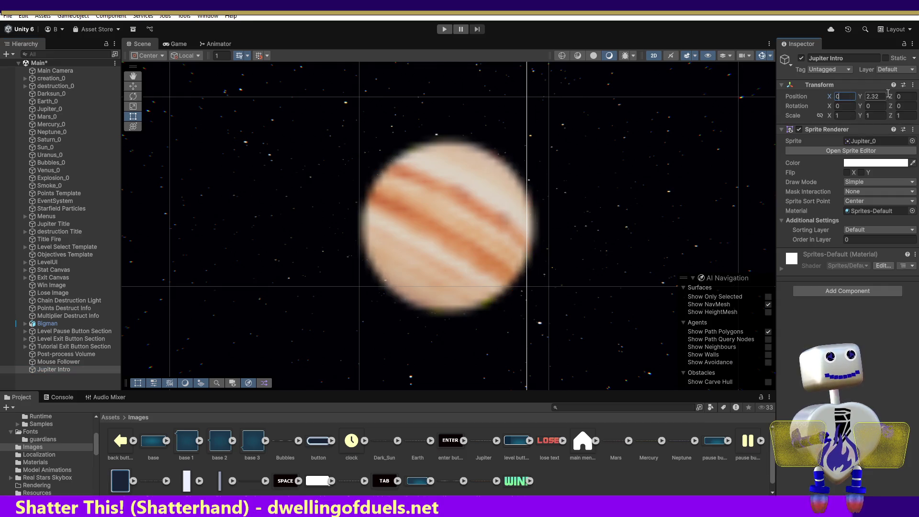
left_click(881, 96)
type("0")
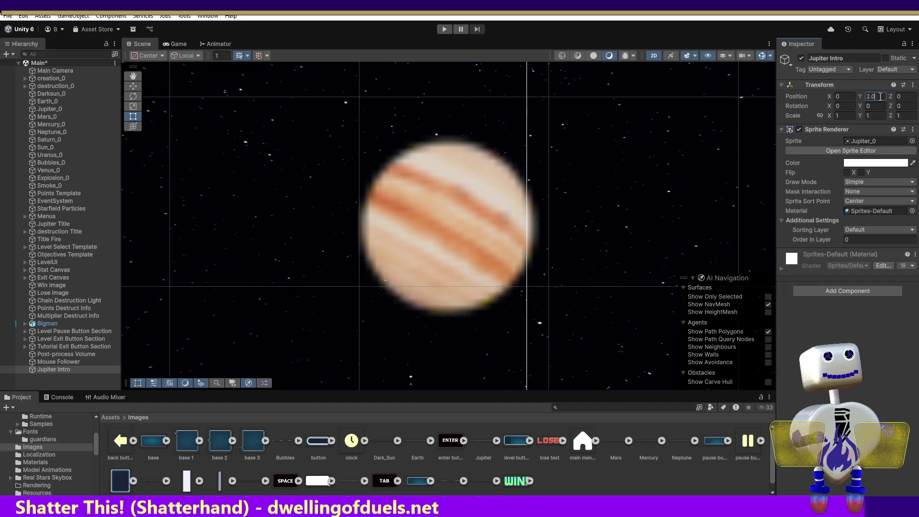
left_click(178, 44)
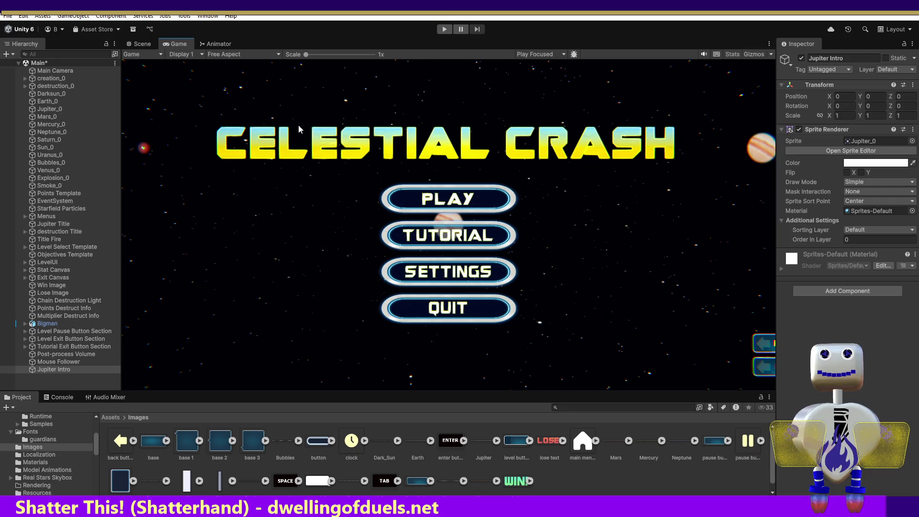
left_click(143, 48)
Drag Jupiter Intro left to about X -2.788, beside the menu buttons, and preview the Game view
double_click(48, 370)
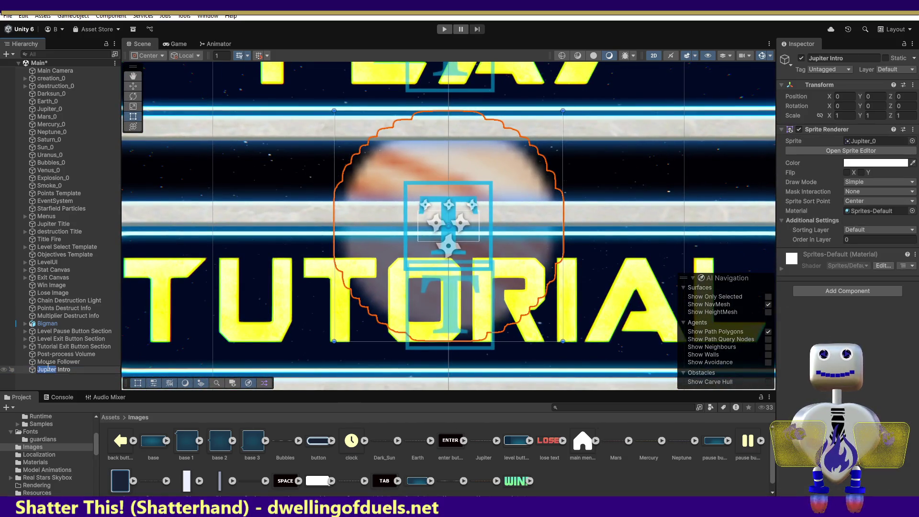
left_click(134, 87)
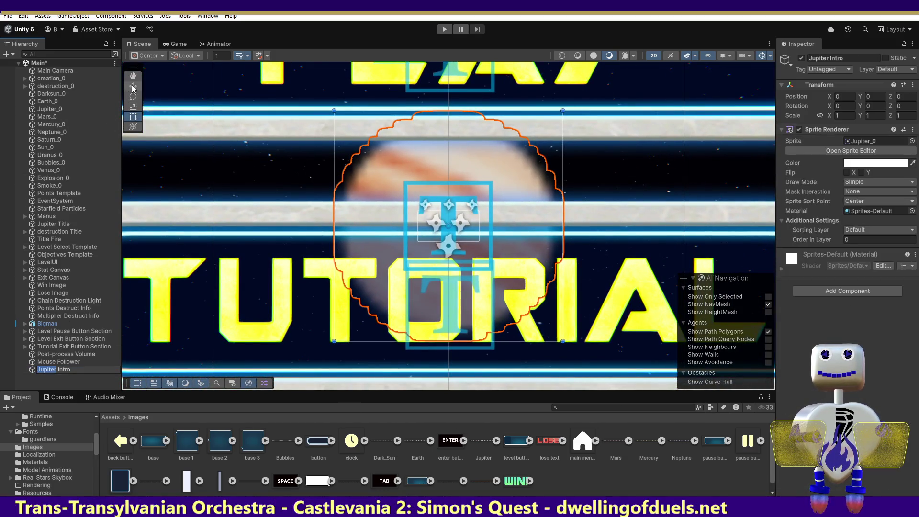
left_click_drag(486, 226, 41, 228)
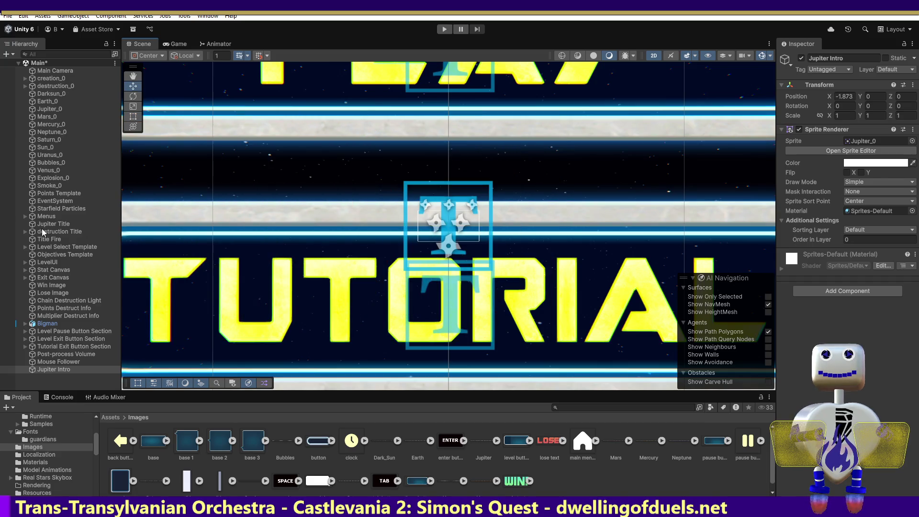
double_click(47, 370)
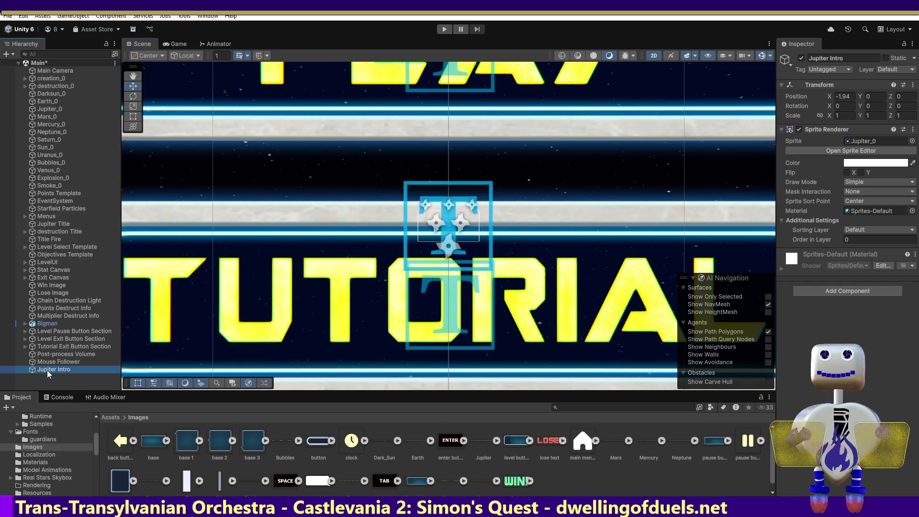
left_click_drag(479, 227, 311, 224)
left_click(180, 44)
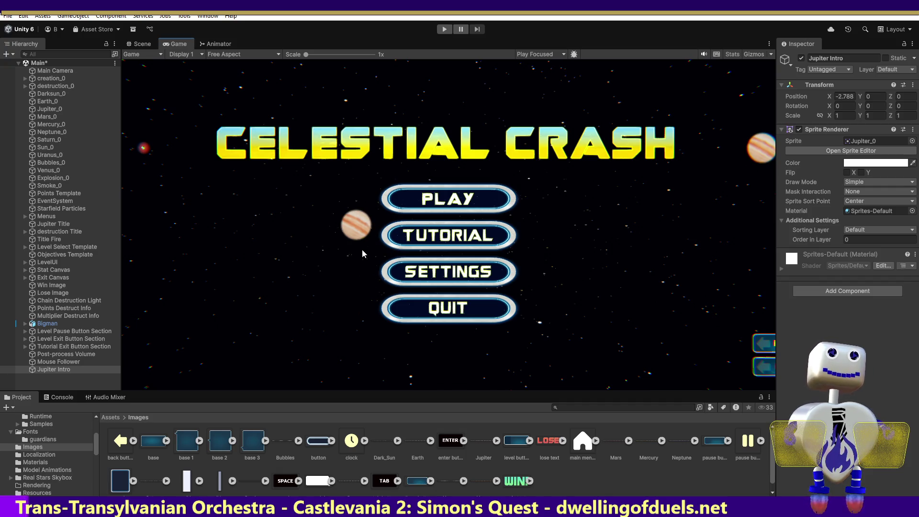
Undo Jupiter Intro's move, Sprite Renderer and creation, then open Neptune_0's sprite colour picker
key("ctrl+z")
key("ctrl+z")
key("ctrl+z")
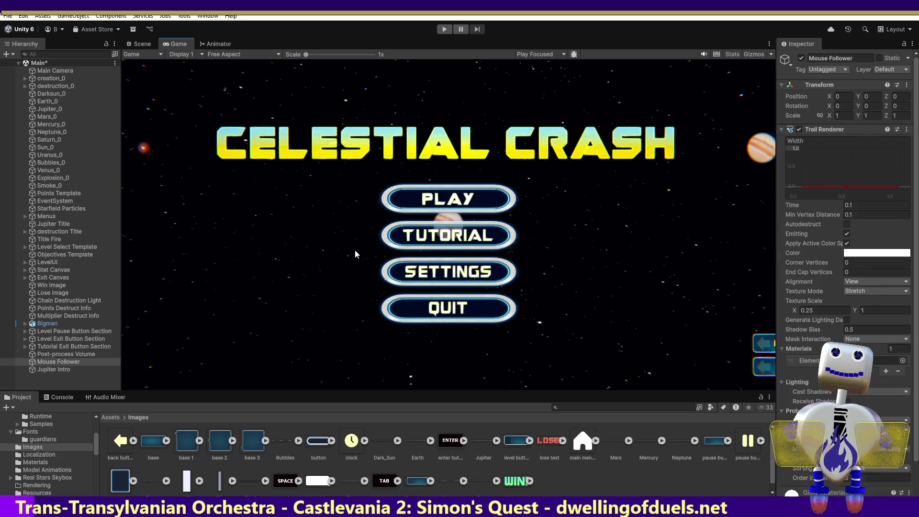
key("ctrl+z")
key("ctrl+z")
key("ctrl+z")
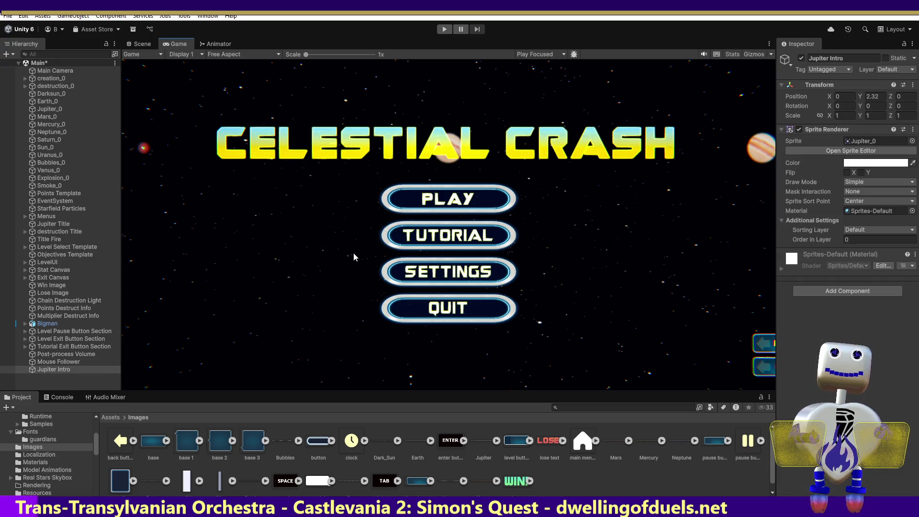
key("ctrl+z")
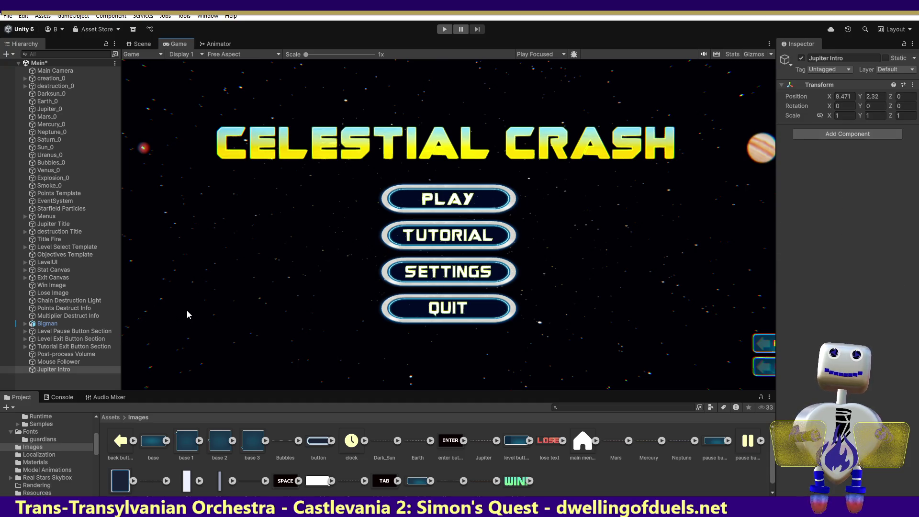
key("ctrl+z")
key("ctrl+z")
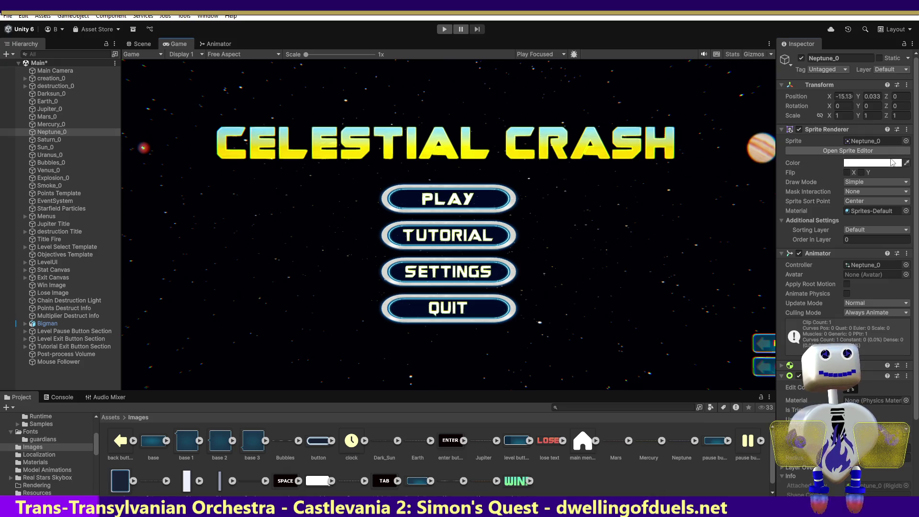
left_click(892, 163)
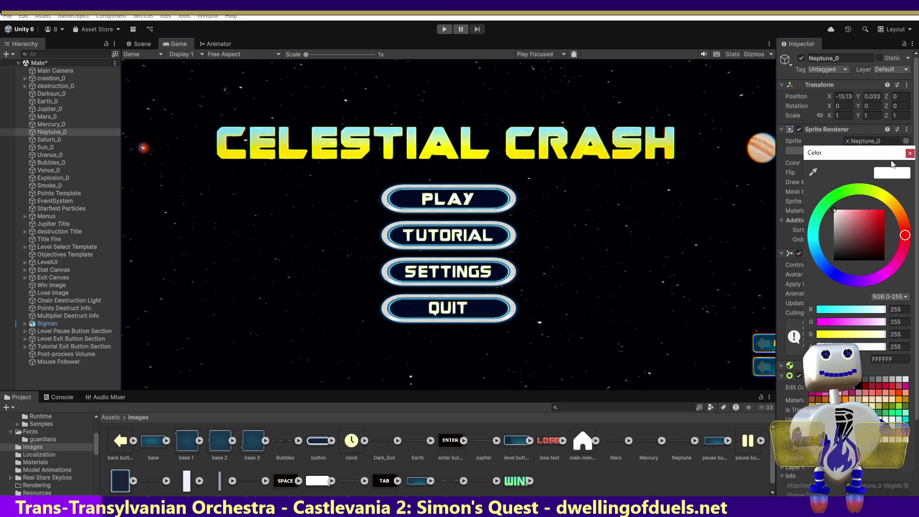
left_click(825, 207)
left_click_drag(842, 225, 912, 283)
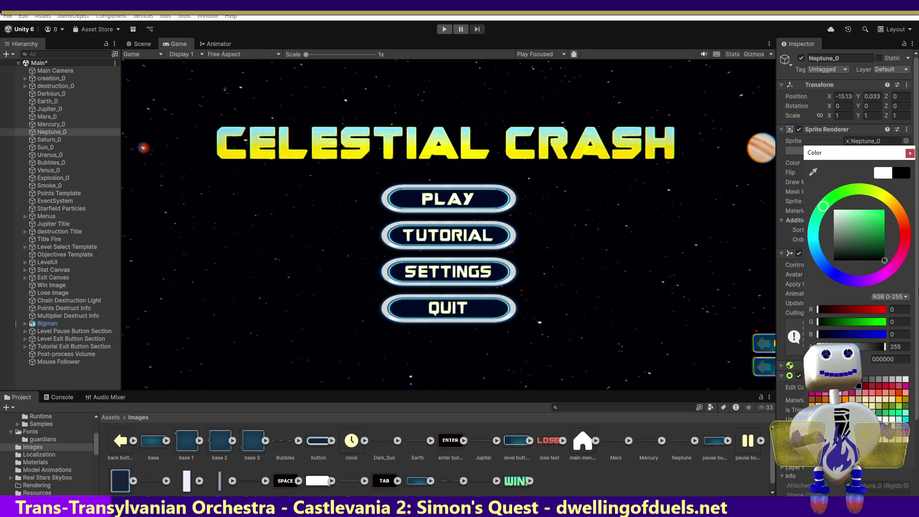
left_click_drag(869, 232, 830, 271)
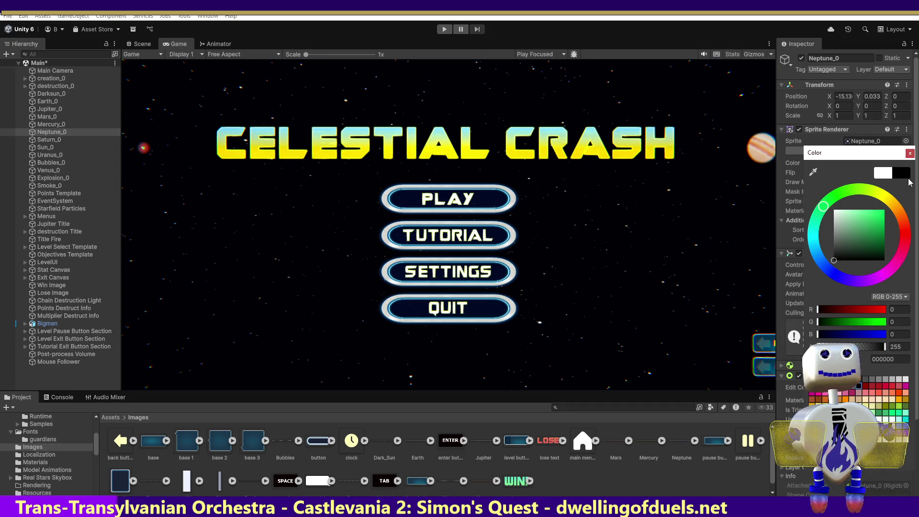
left_click(910, 153)
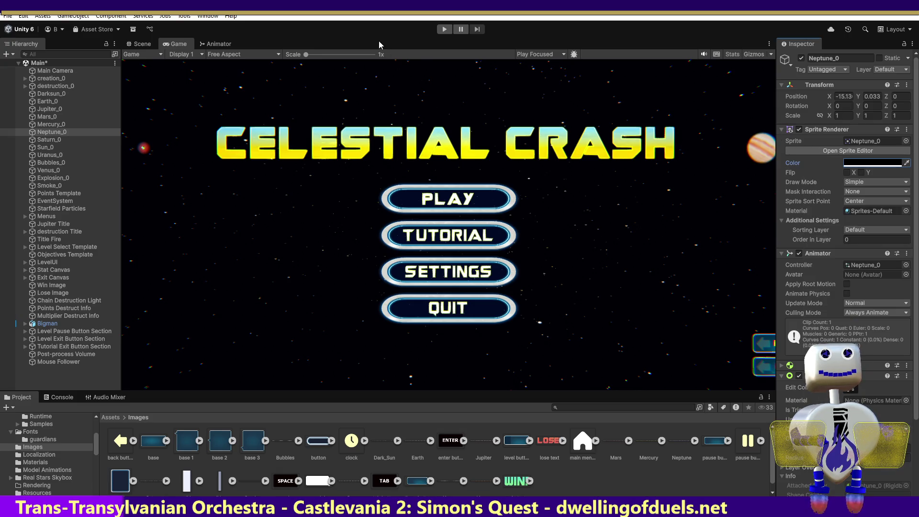
key("ctrl+z")
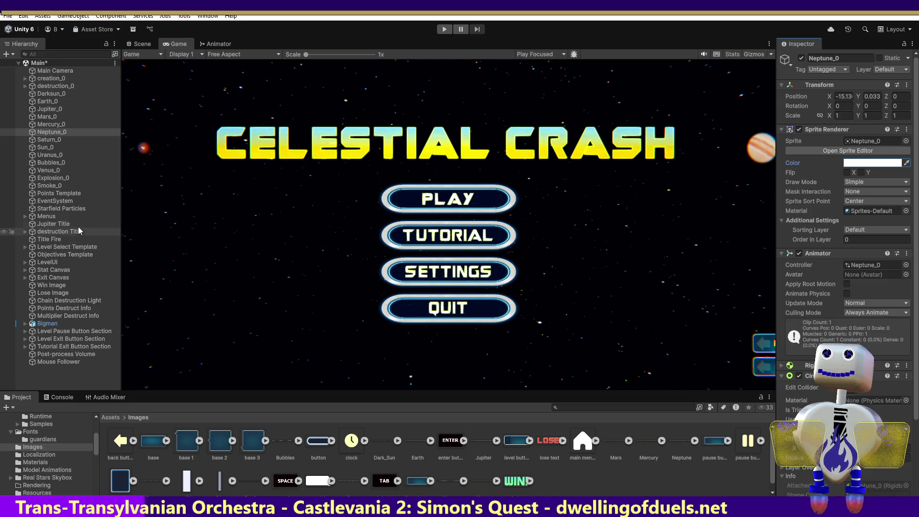
left_click(59, 225)
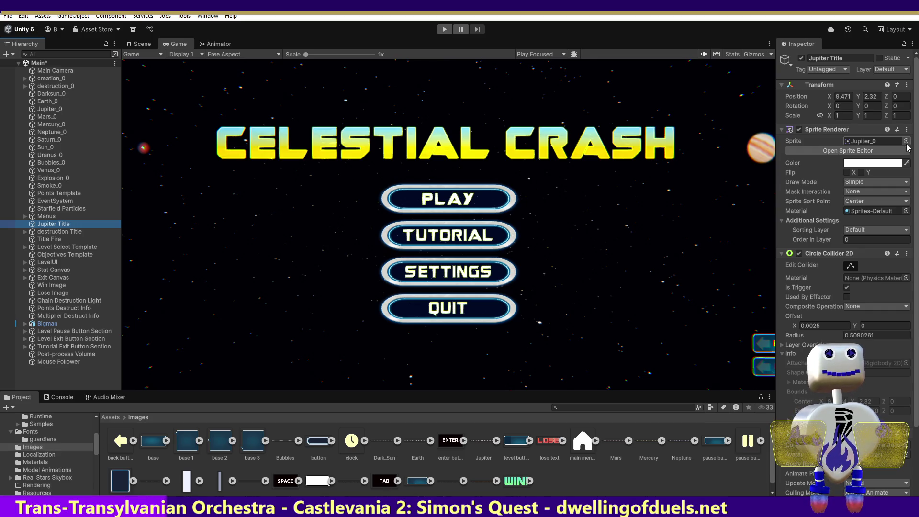
Browse the sprite picker for Jupiter Title, then close it, keeping the Jupiter_0 sprite
left_click(906, 142)
left_click_drag(913, 280, 914, 179)
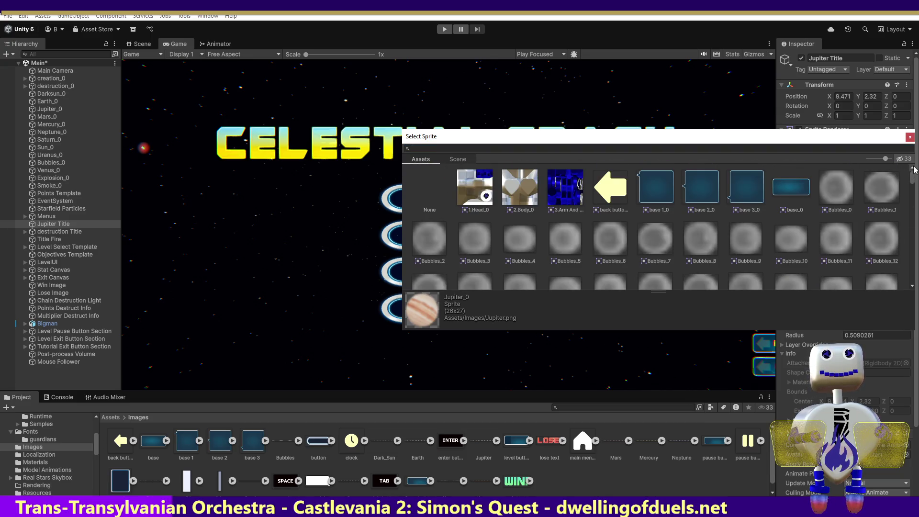
left_click(910, 137)
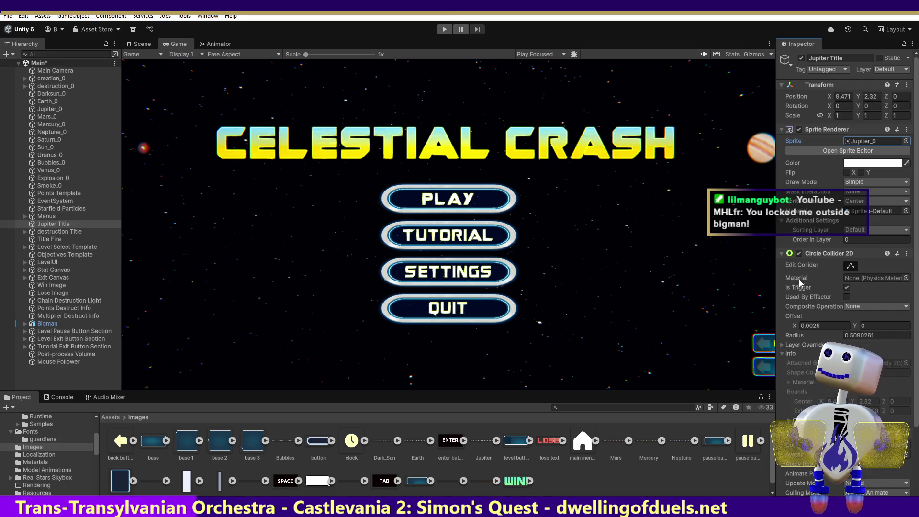
mouse_move(804, 277)
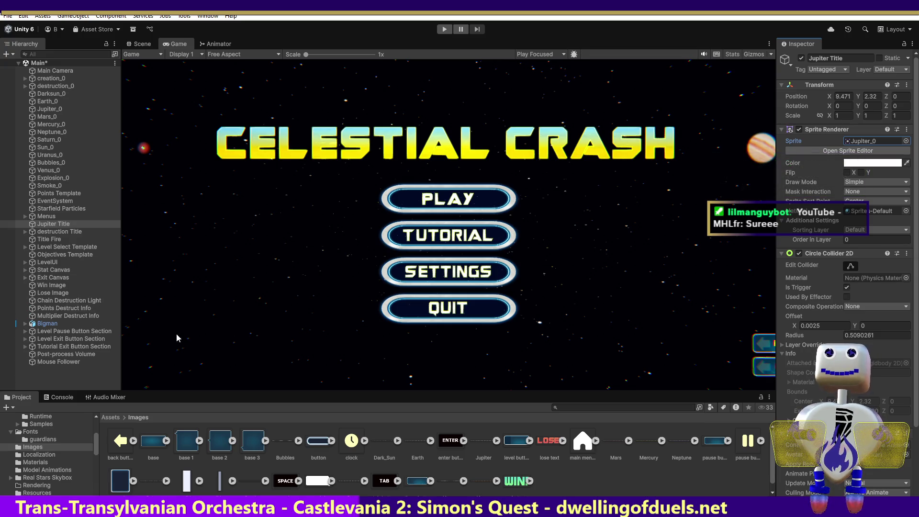
left_click(79, 339)
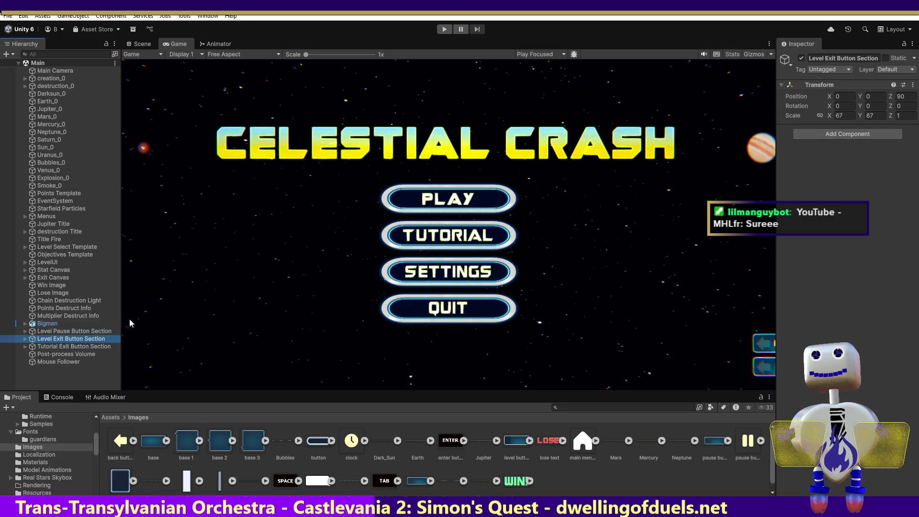
left_click(54, 224)
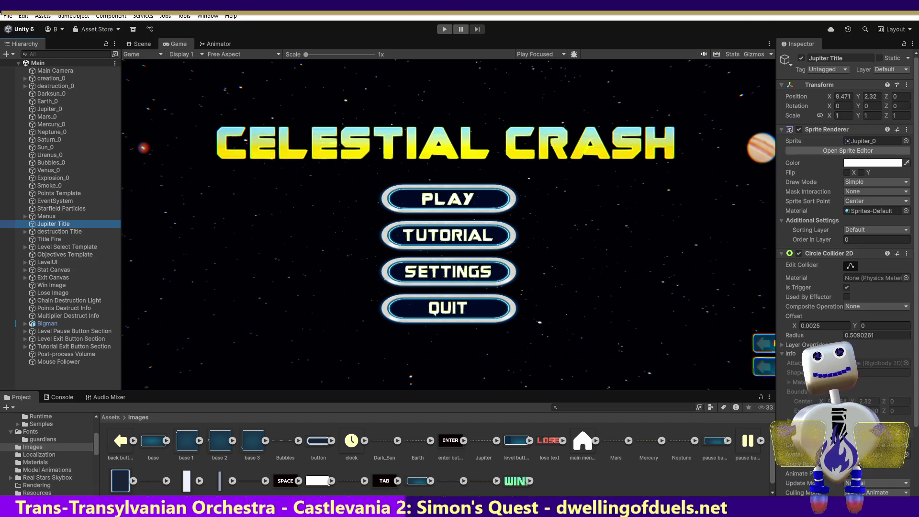
left_click(907, 129)
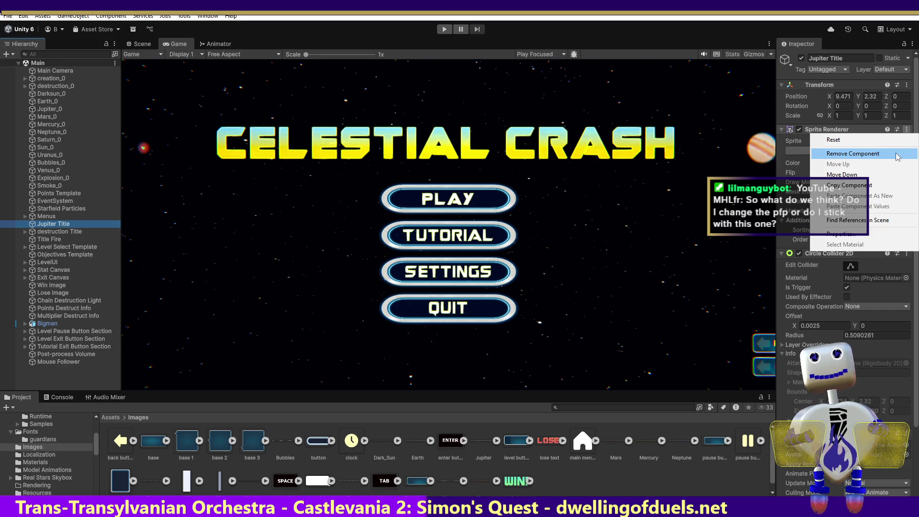
left_click(898, 154)
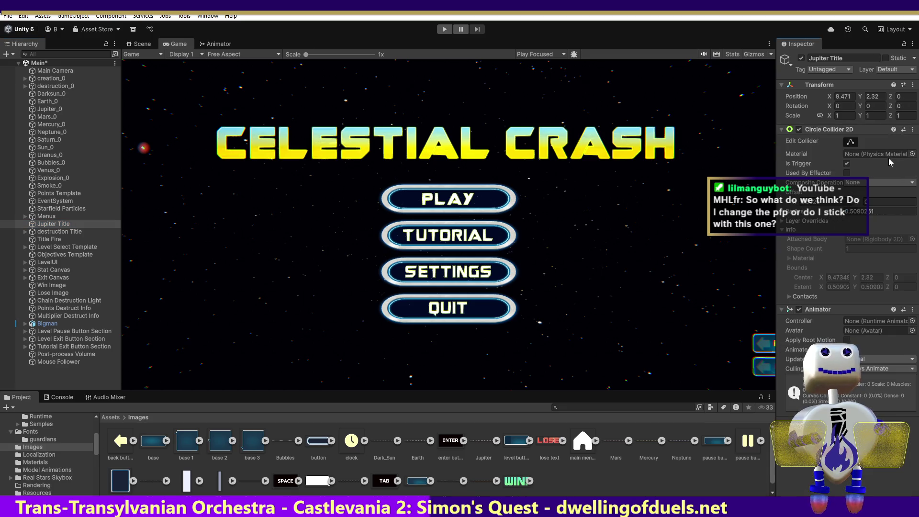
left_click(847, 421)
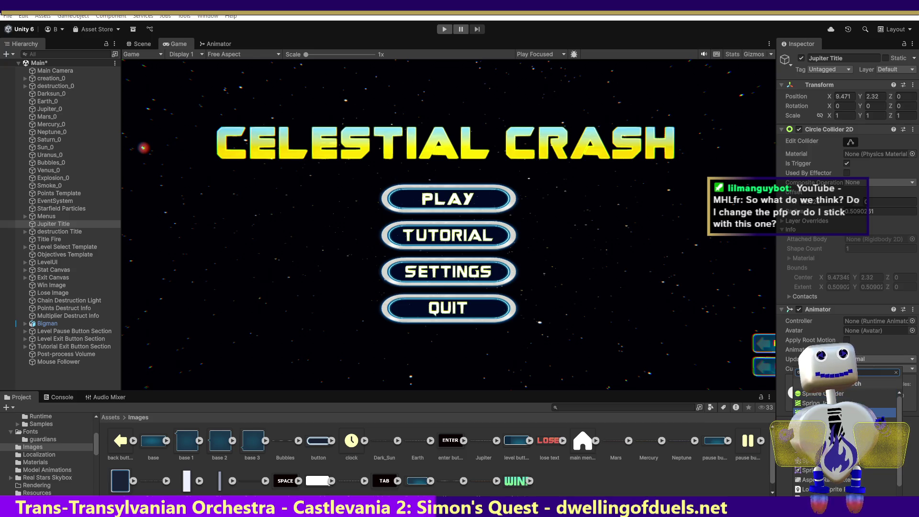
type("i")
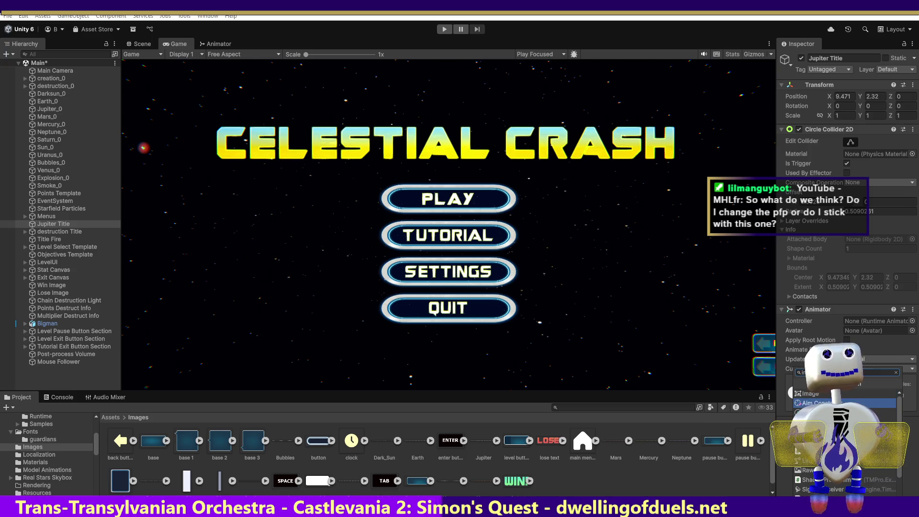
left_click(810, 394)
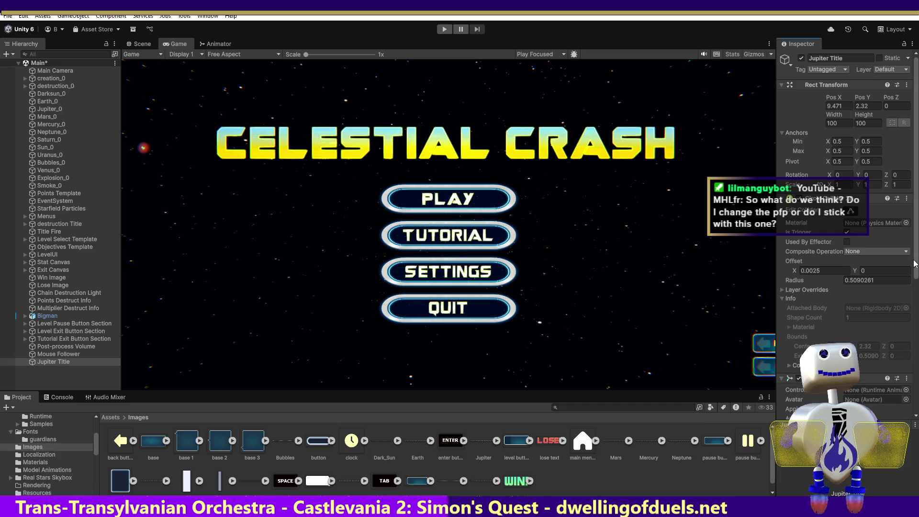
scroll(900, 268, "down", 10)
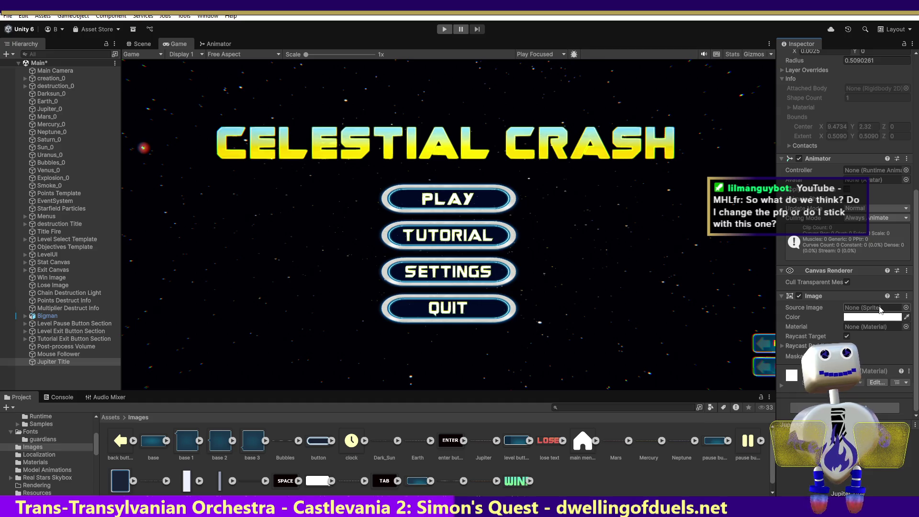
mouse_move(480, 443)
left_mouse_down()
mouse_move(902, 329)
mouse_move(879, 316)
left_mouse_up()
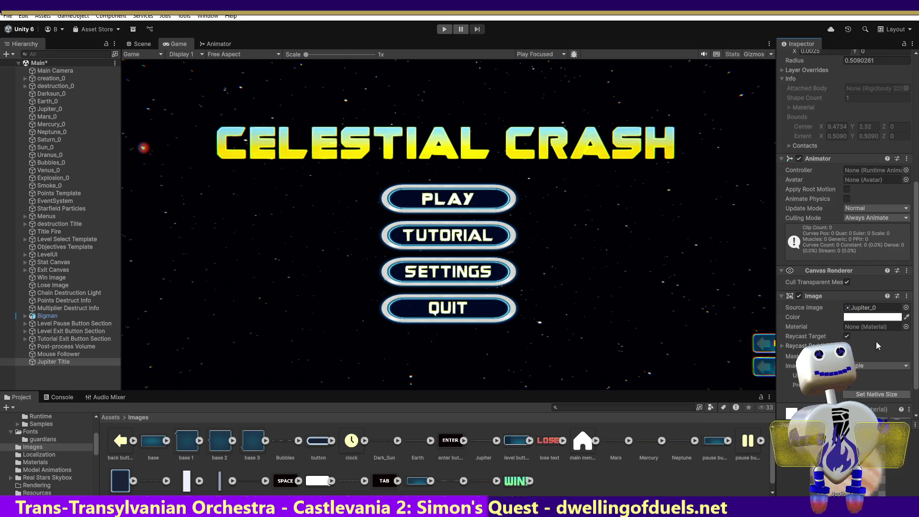
left_click(906, 326)
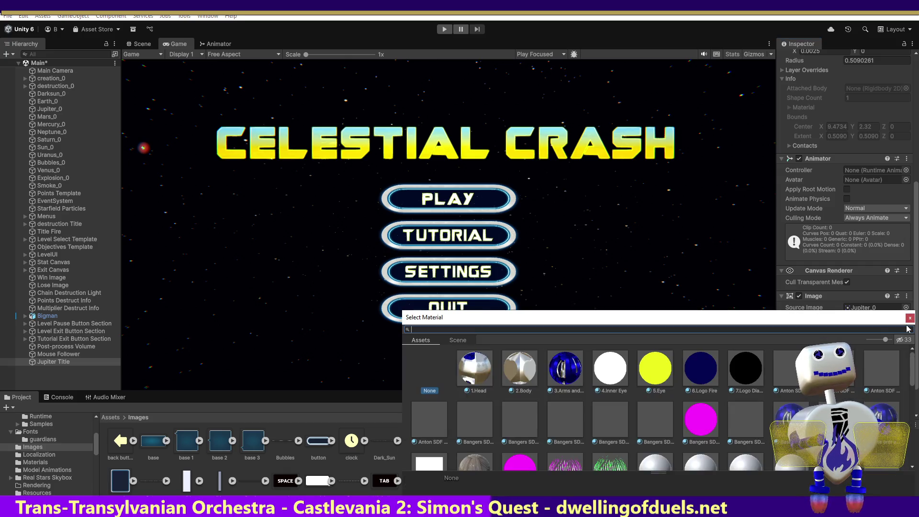
left_click(910, 318)
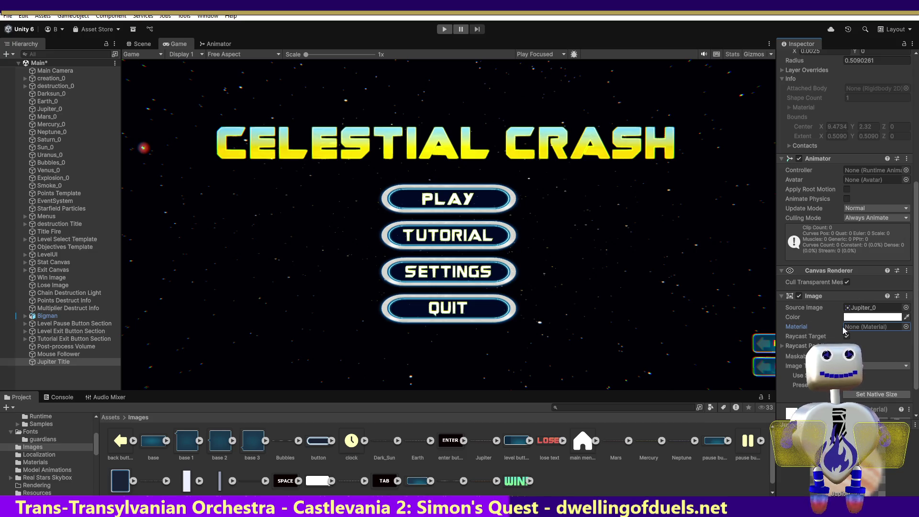
scroll(837, 325, "up", 5)
key("ctrl+z")
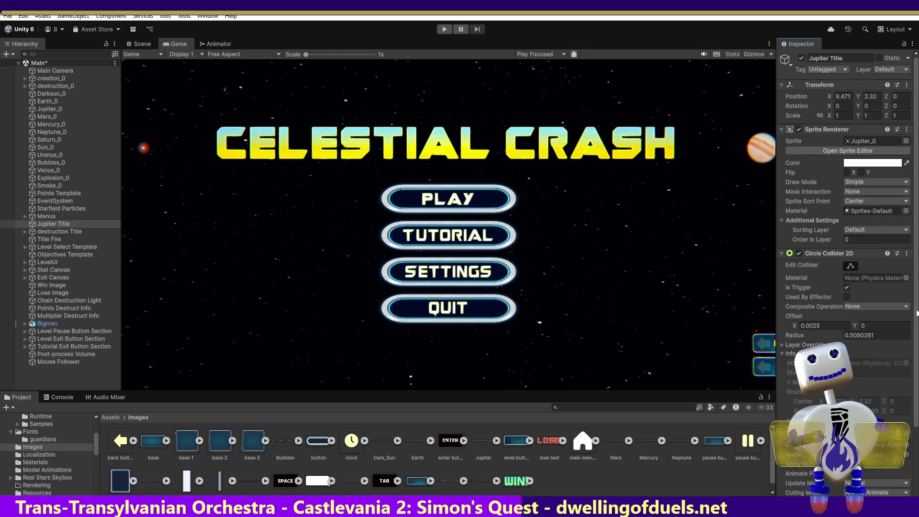
Open the Jupiter sprite sheet in the Sprite Editor, check the mode list, and show Slice options
scroll(916, 314, "down", 3)
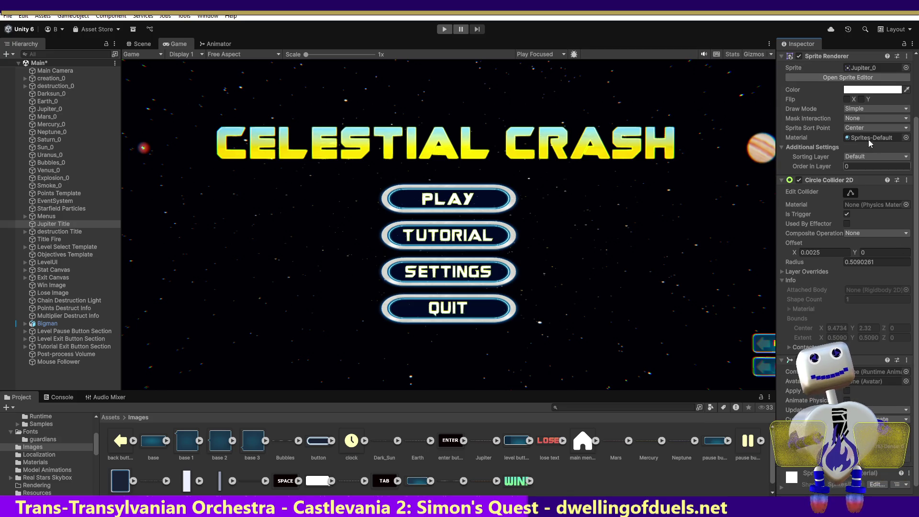
left_click(810, 78)
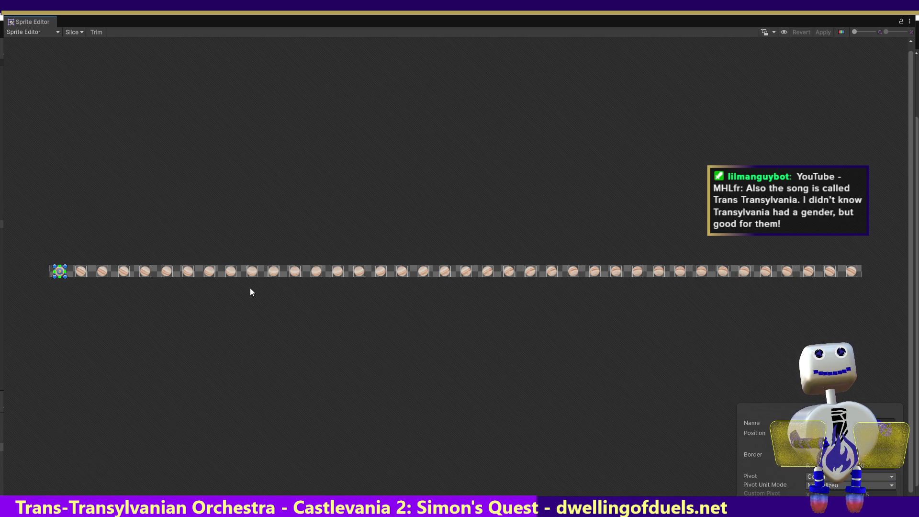
left_click(47, 33)
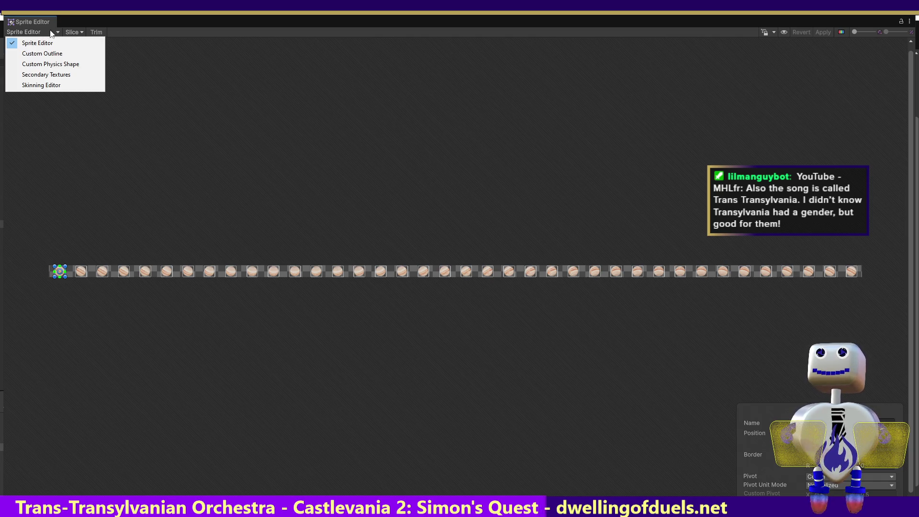
left_click(68, 31)
left_click(68, 30)
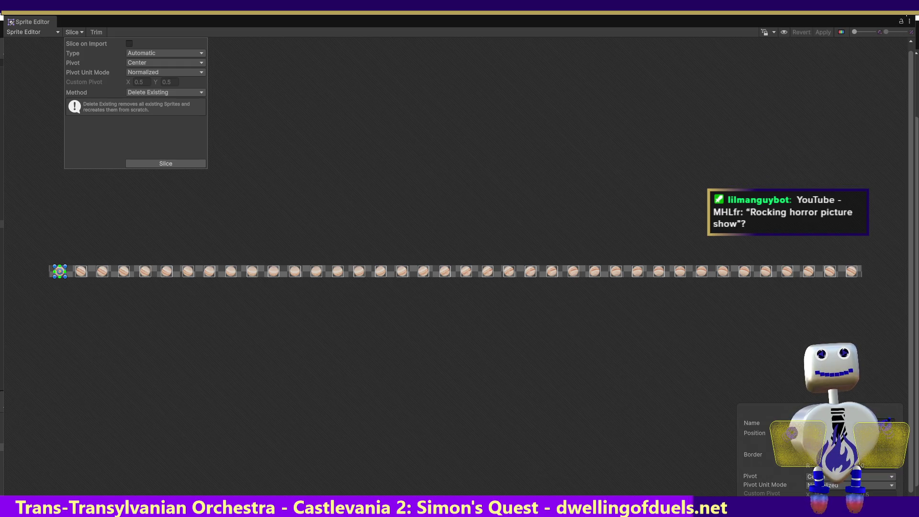
Leave the Sprite Editor with Alt+Tab to get back to the Celestial Crash title screen
key("alt+Tab")
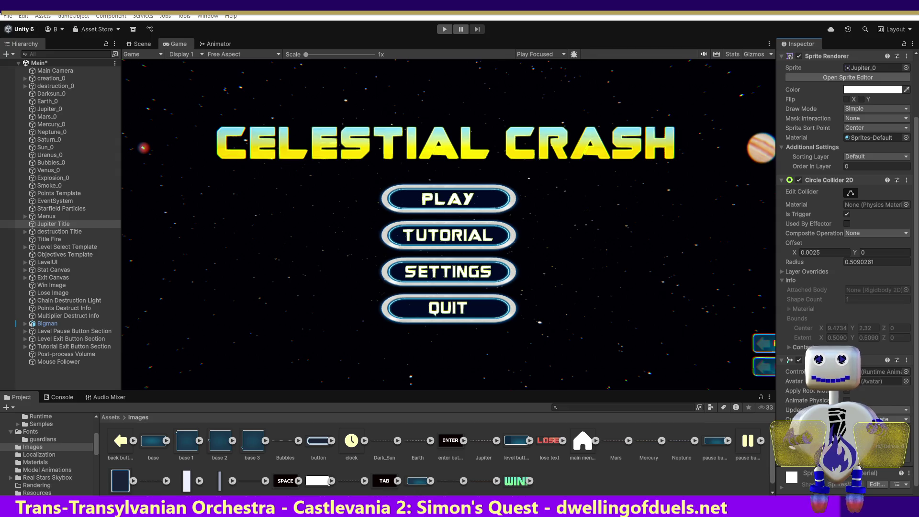
Switch to the browser and go back from the Wikipedia article to the 'rocky horror' results
key("alt+Tab")
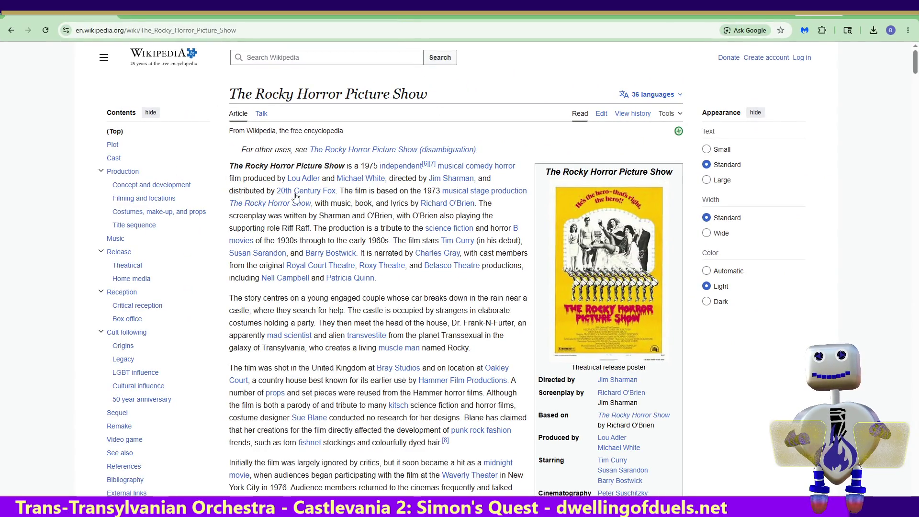
left_click(4, 31)
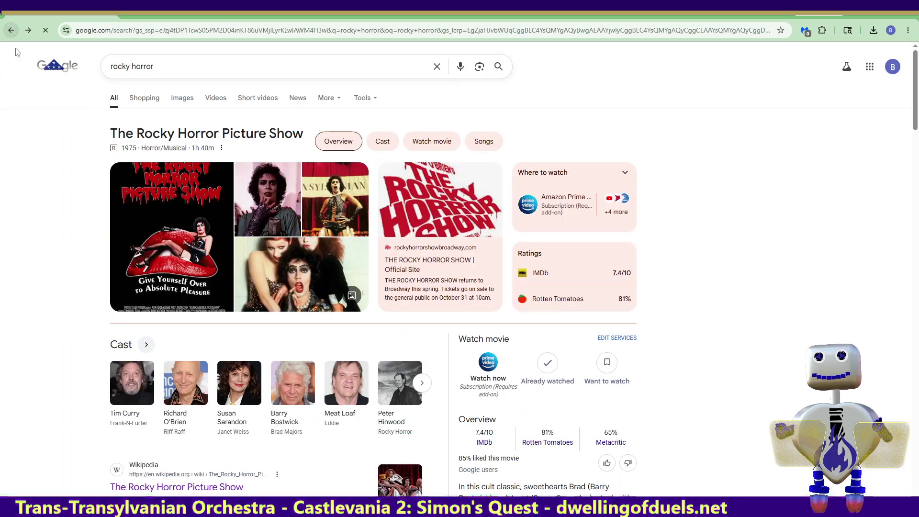
View the Rocky Horror poster full size, then return and open The Rocky Horror Picture Show Wikipedia article
left_click(203, 229)
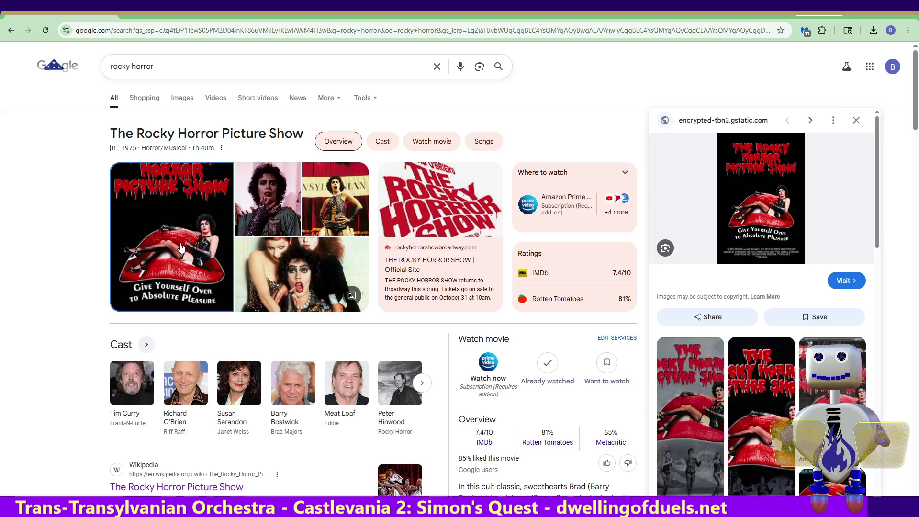
left_click(755, 245)
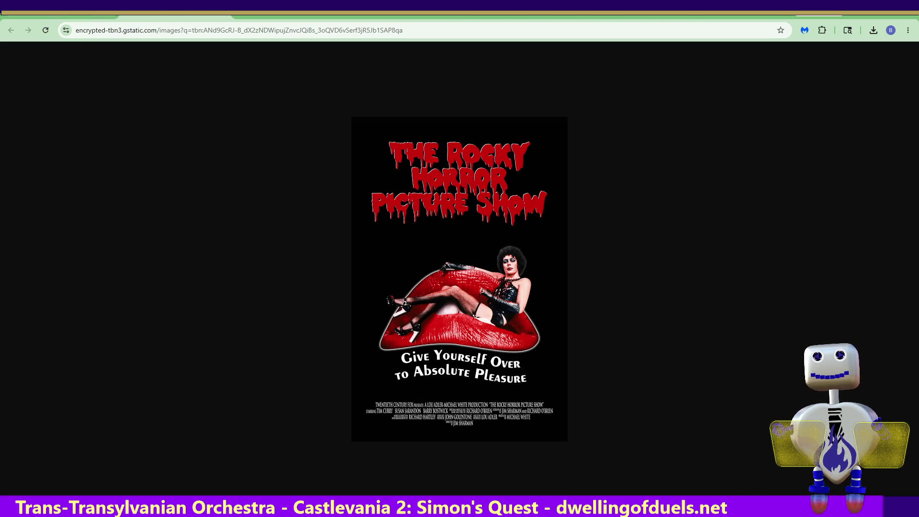
key("alt+Left")
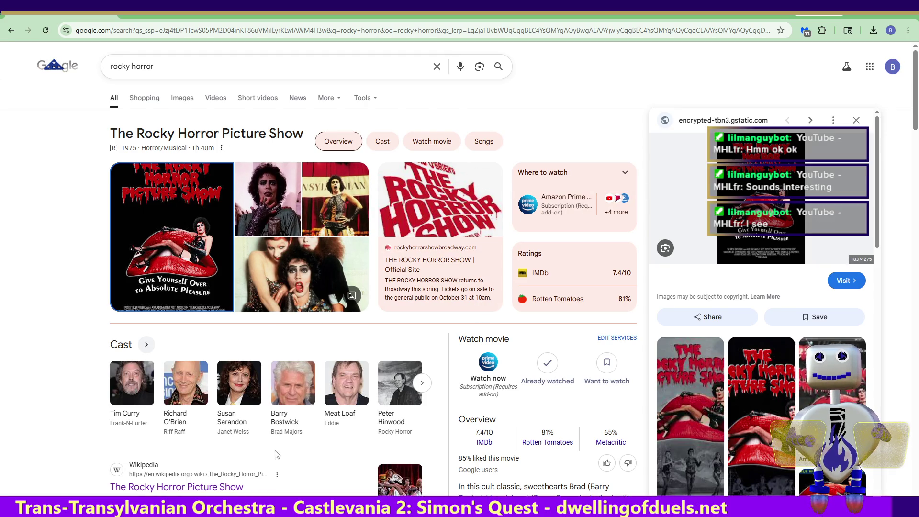
left_click(234, 487)
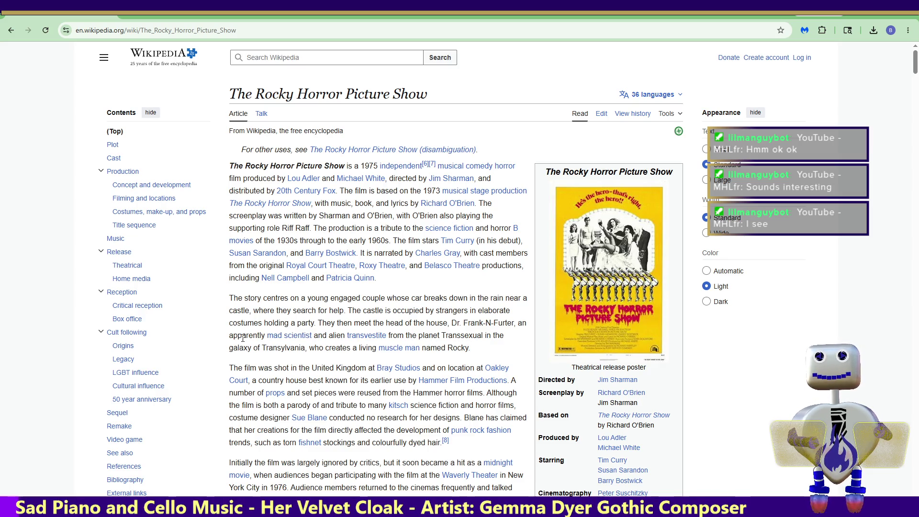
left_click_drag(232, 335, 395, 337)
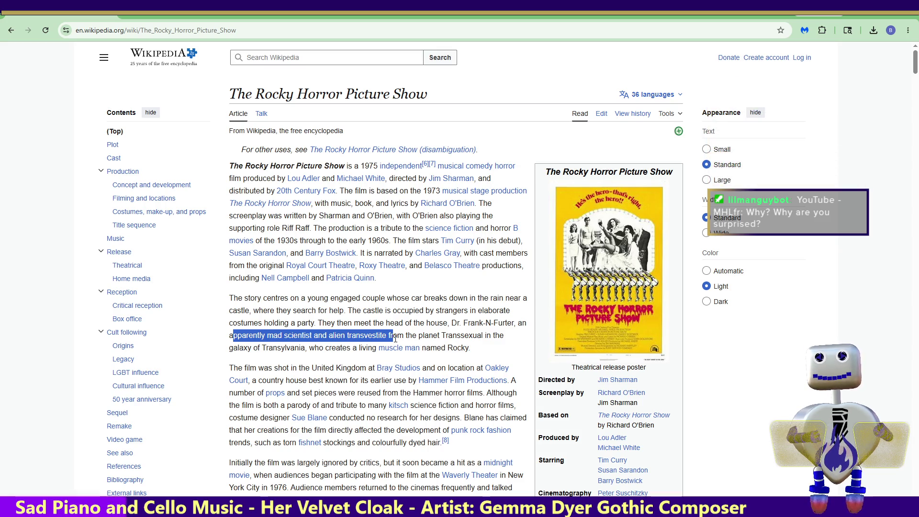
left_click_drag(396, 338, 497, 338)
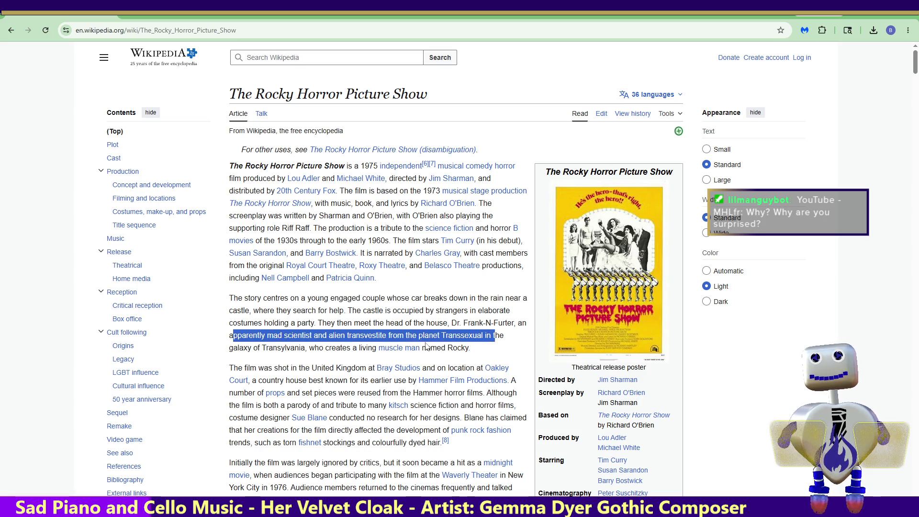
left_click(233, 352)
left_click_drag(233, 352, 324, 352)
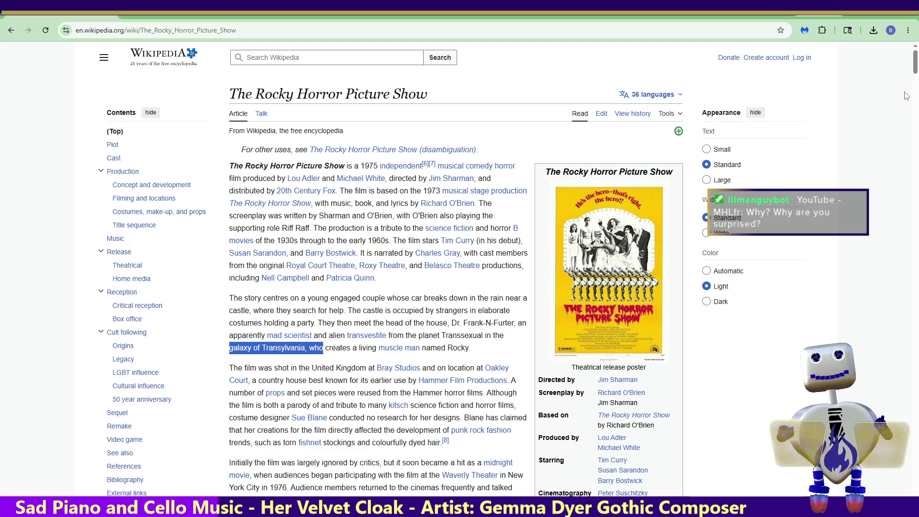
mouse_move(914, 69)
left_mouse_down()
mouse_move(904, 133)
mouse_move(909, 266)
left_mouse_up()
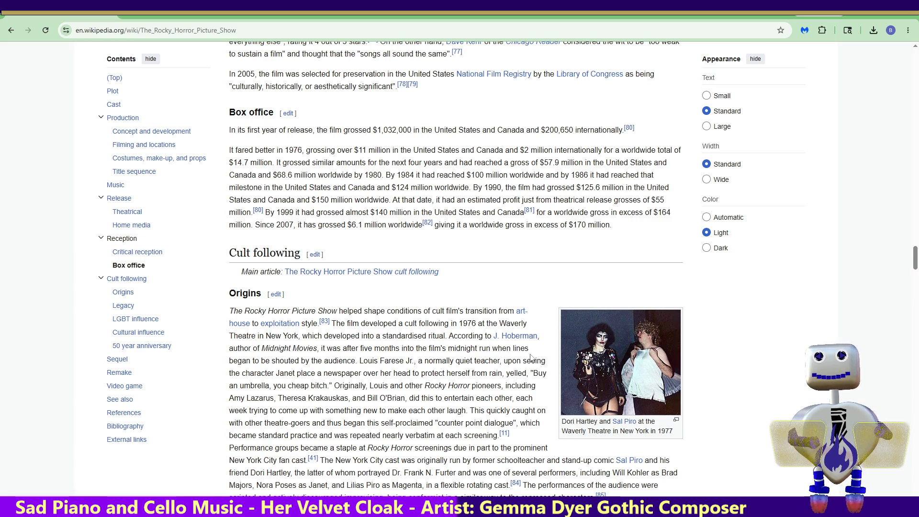
Return to the results and search 'rocky horror cultural significance' using the suggestion list
left_click(11, 30)
left_click(196, 67)
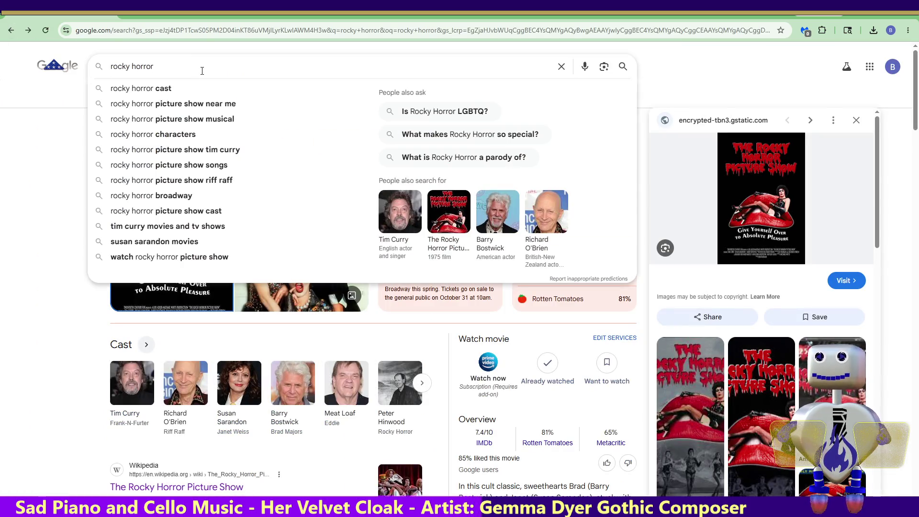
type("cur")
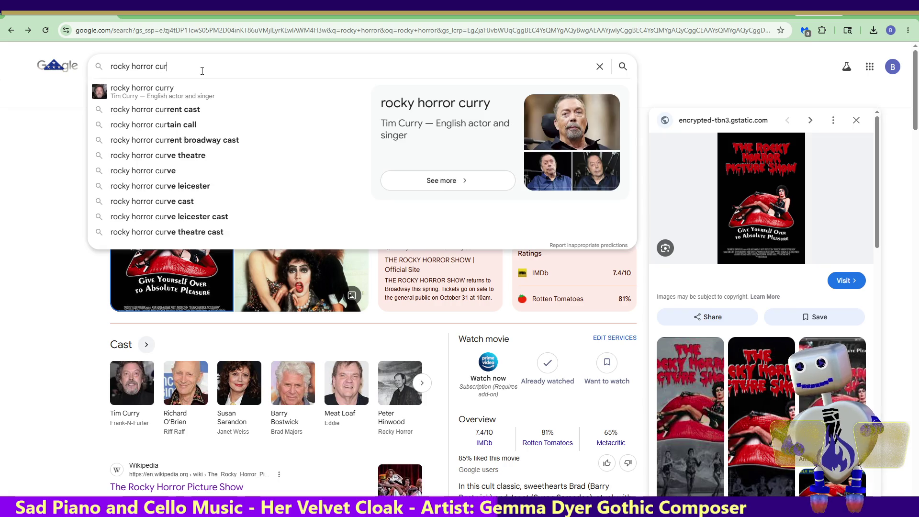
key("BackSpace")
type("ltu")
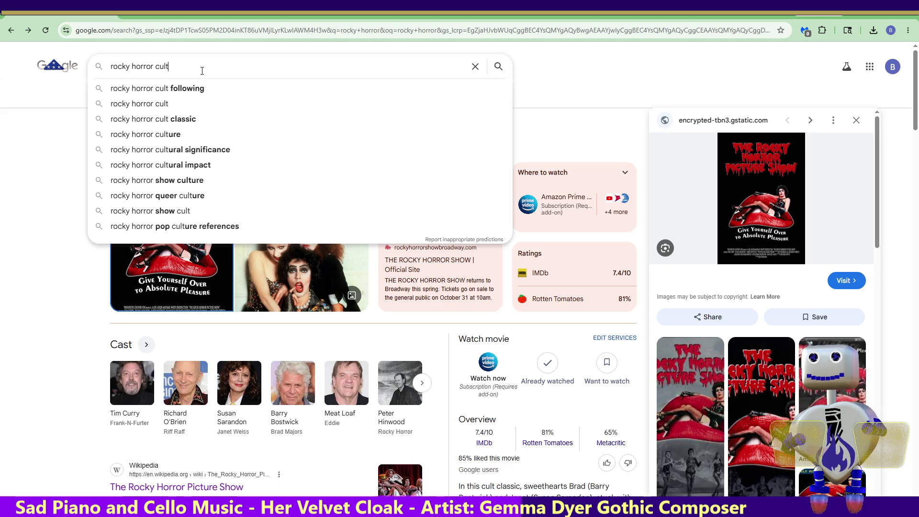
key("Down")
key("Down")
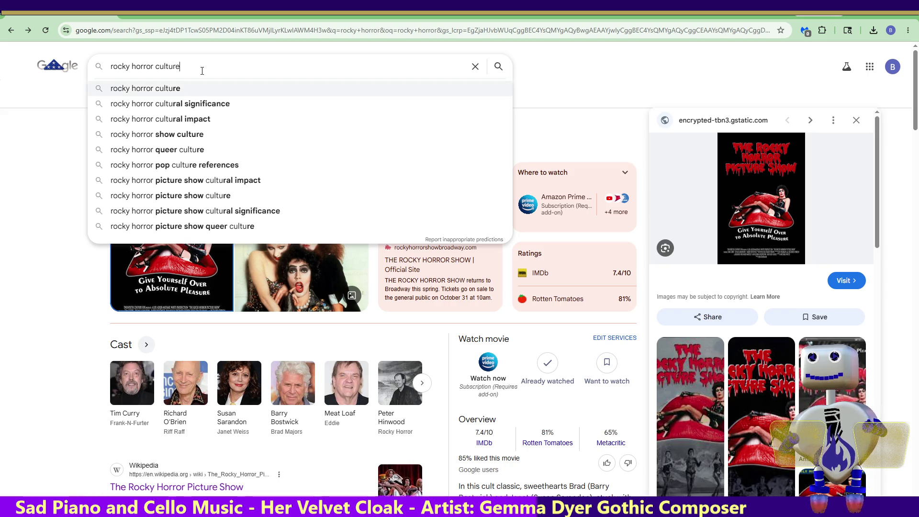
key("Return")
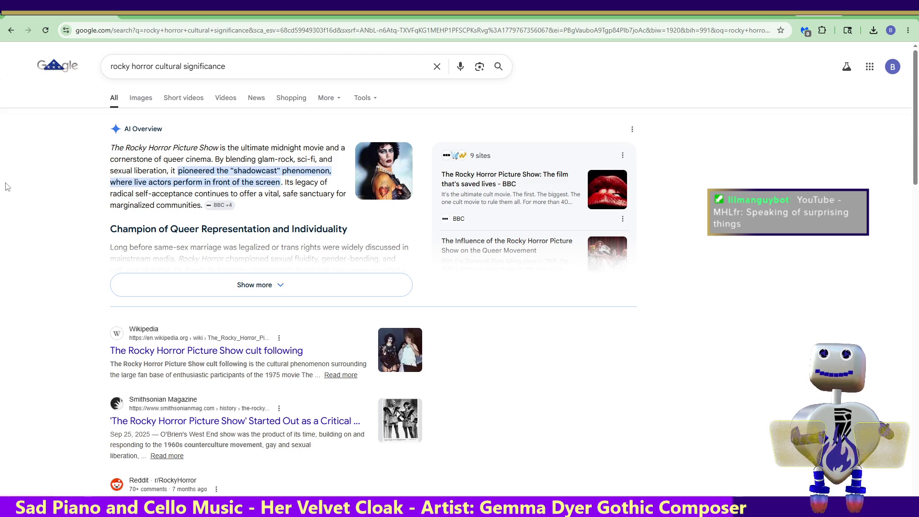
Highlight 'radical self-acceptance' in the AI Overview, then minimise Chrome to return to Unity
mouse_move(110, 194)
left_mouse_down()
mouse_move(249, 194)
mouse_move(194, 194)
left_mouse_up()
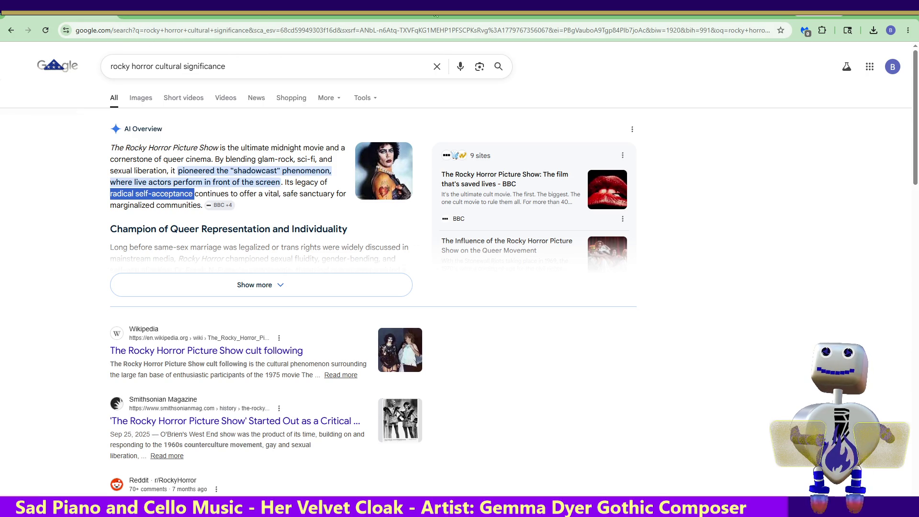
left_click(889, 15)
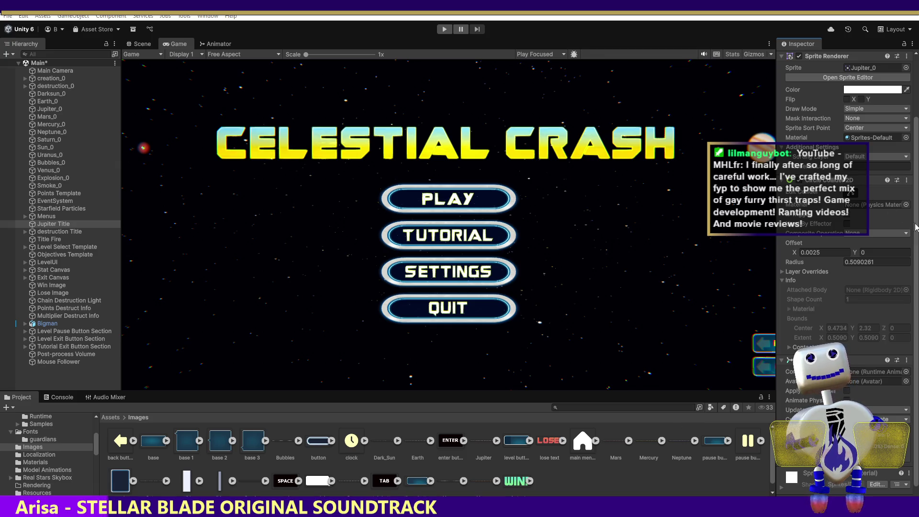
Select the Jupiter image, keep Sprite Mode Multiple, set Filter Mode to Point (no filter), and press Play
scroll(913, 279, "up", 1)
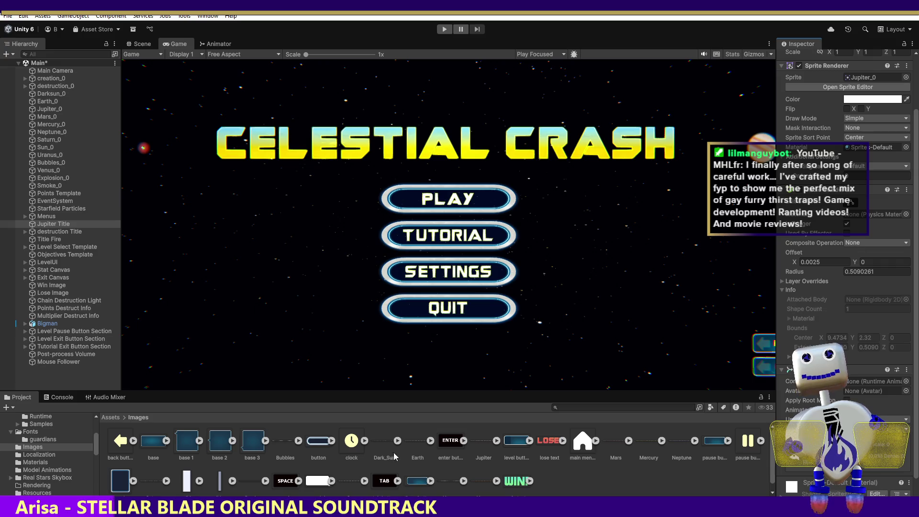
left_click(488, 443)
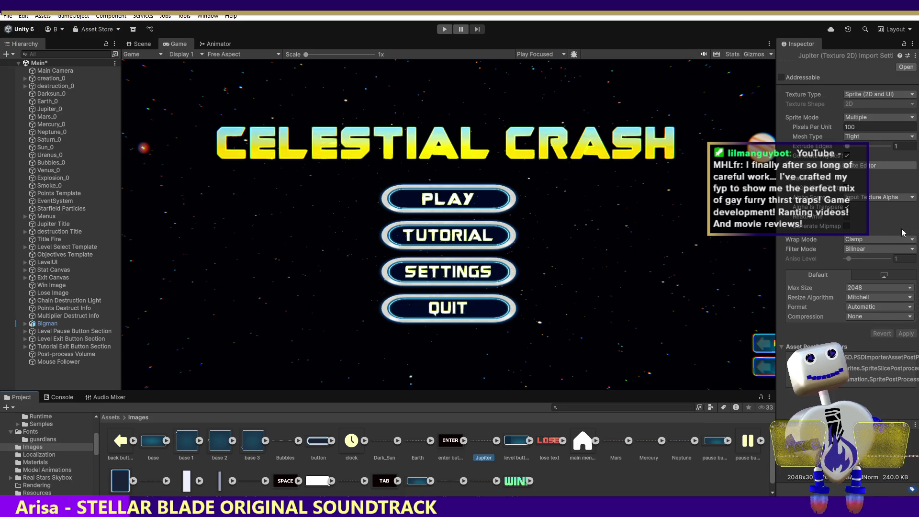
left_click(855, 119)
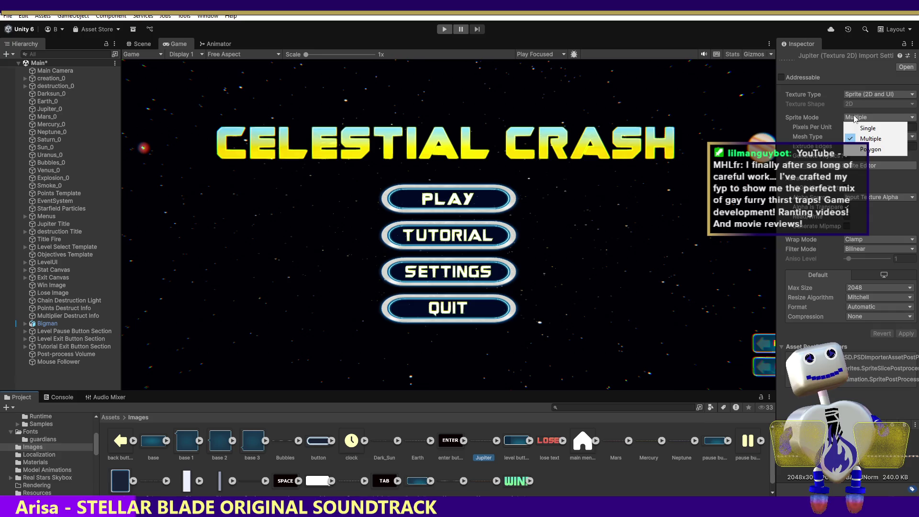
left_click(834, 119)
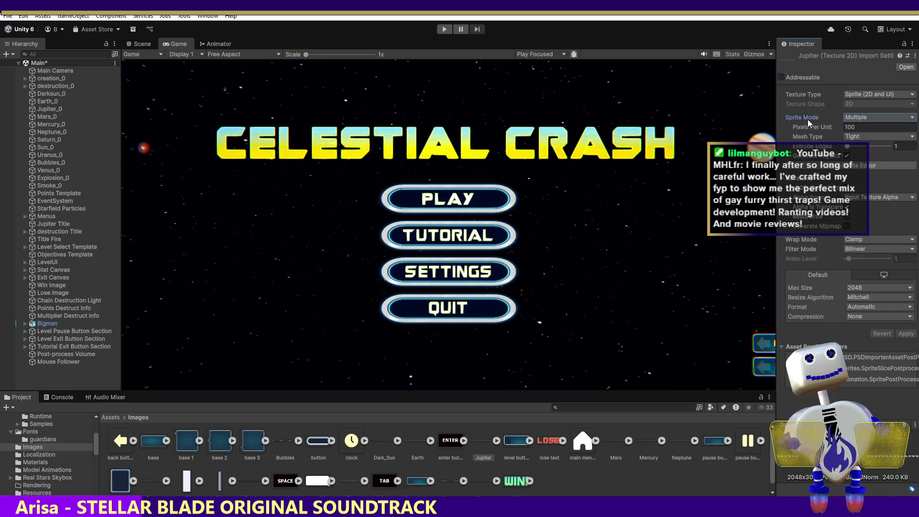
mouse_move(799, 131)
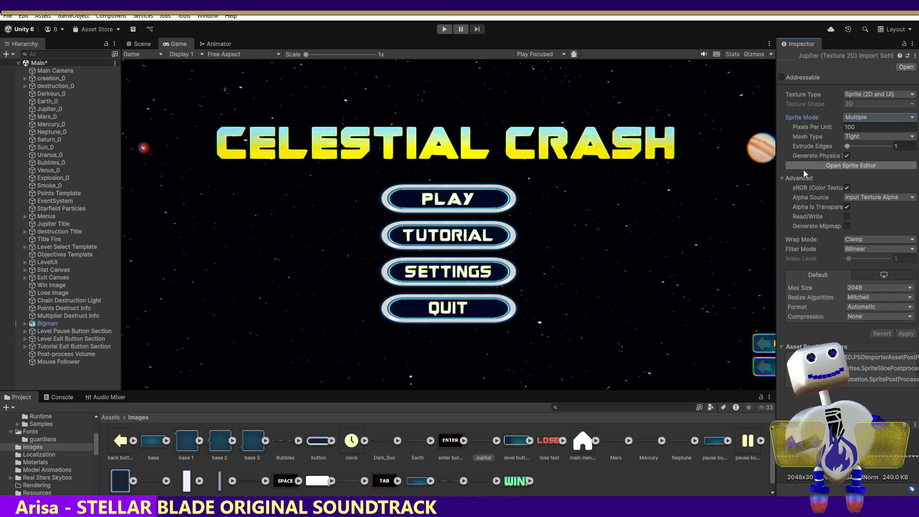
left_click(856, 250)
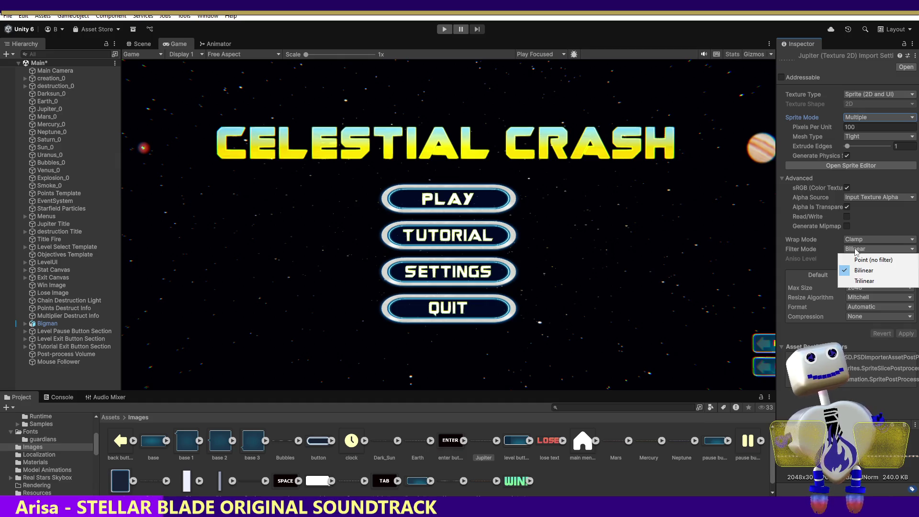
left_click(853, 264)
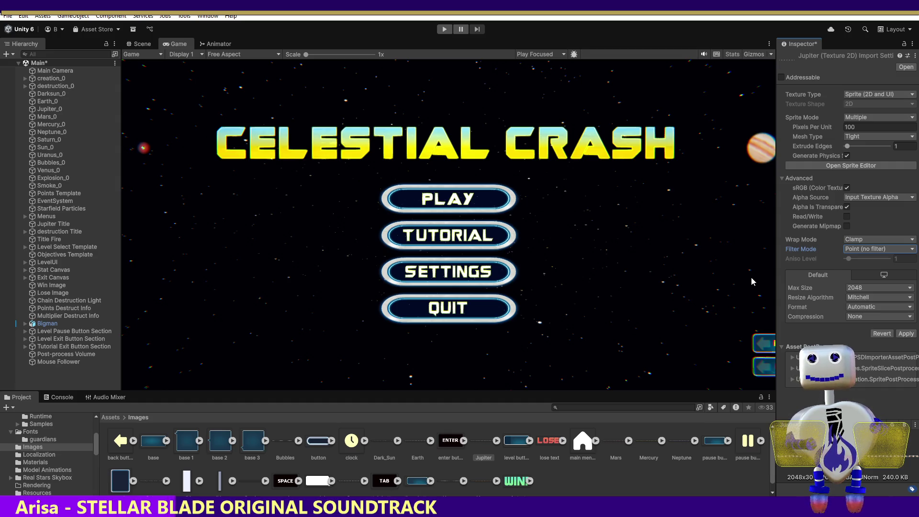
left_click(445, 29)
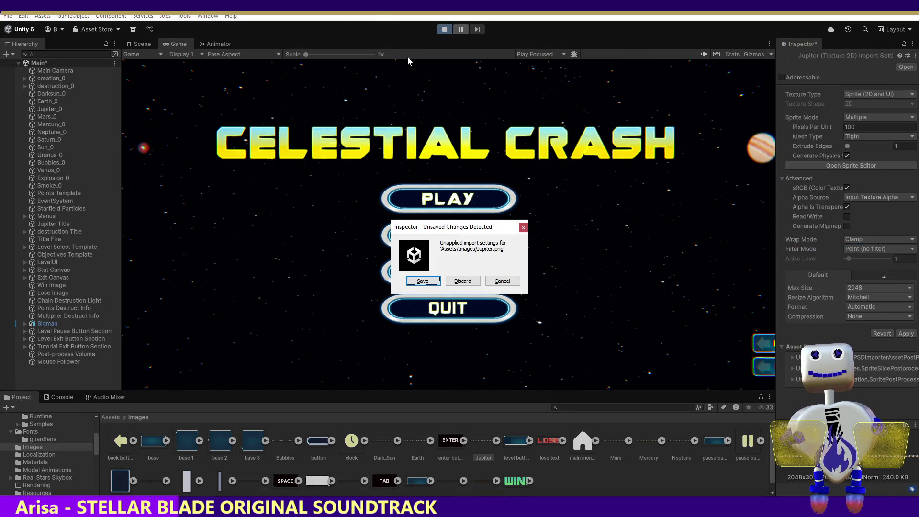
Save Jupiter's pending Point filter import settings, let the title screen run, then stop Play mode
left_click(423, 281)
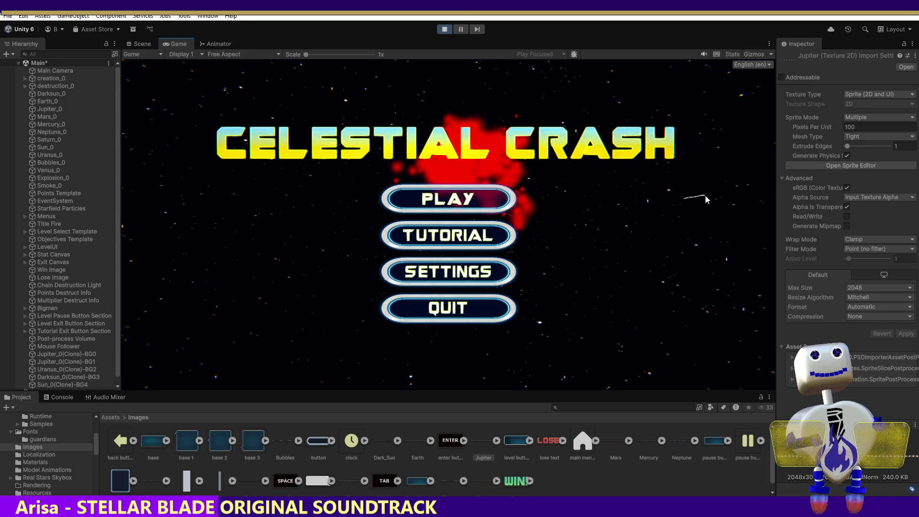
left_click(444, 29)
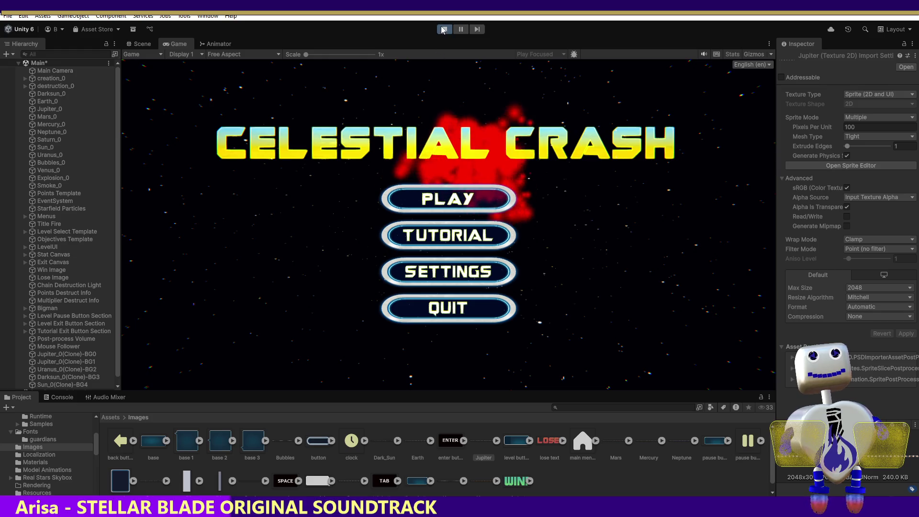
Change Jupiter's Filter Mode to Trilinear, apply it, and briefly play-test the title screen
left_click(870, 249)
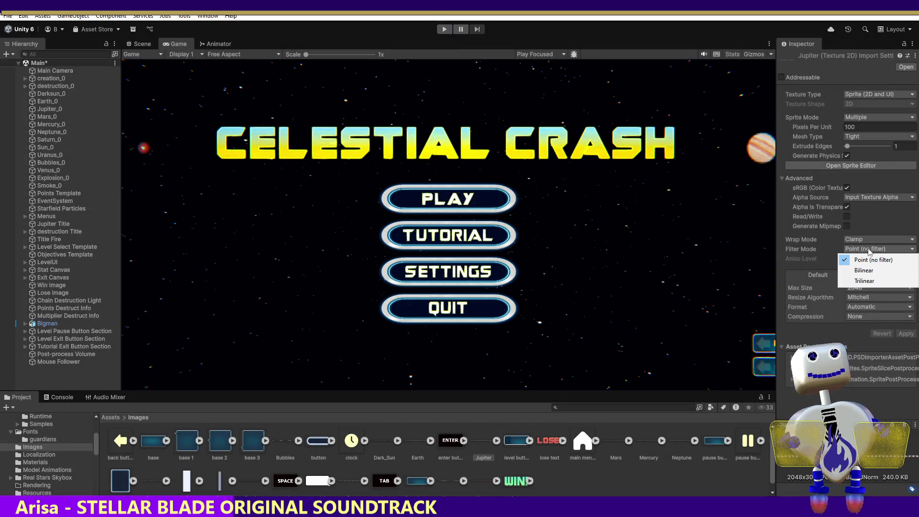
left_click(866, 281)
left_click(906, 334)
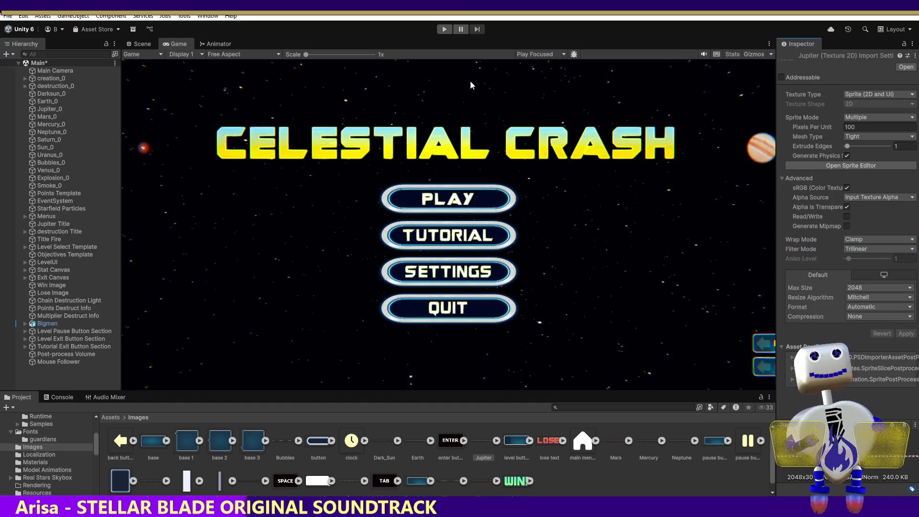
left_click(439, 30)
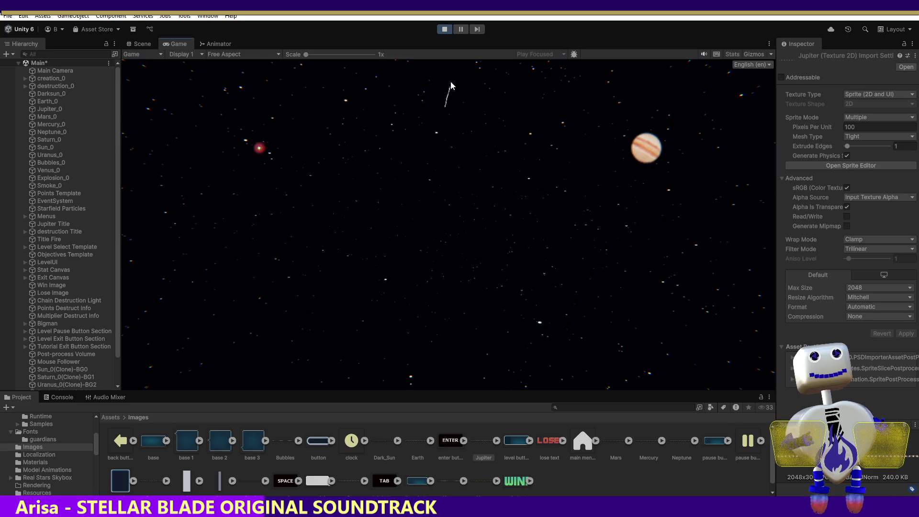
left_click(443, 30)
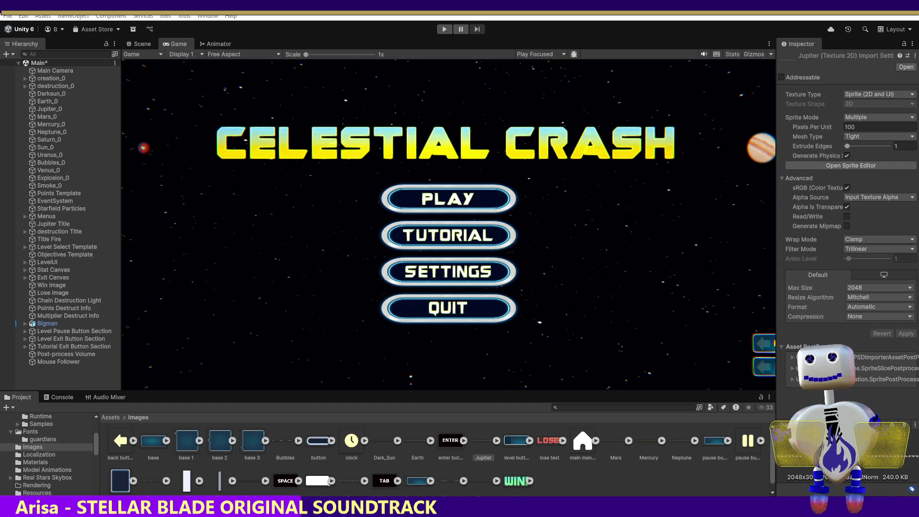
right_click(473, 442)
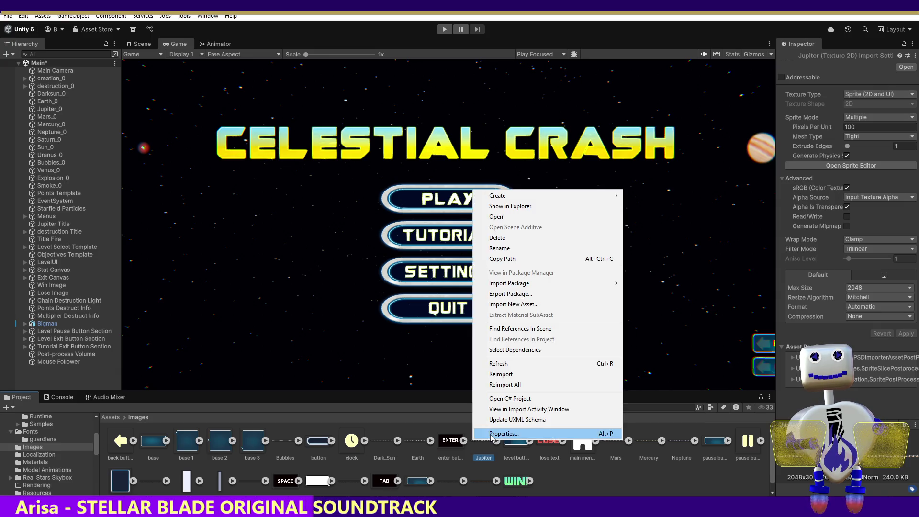
left_click(491, 434)
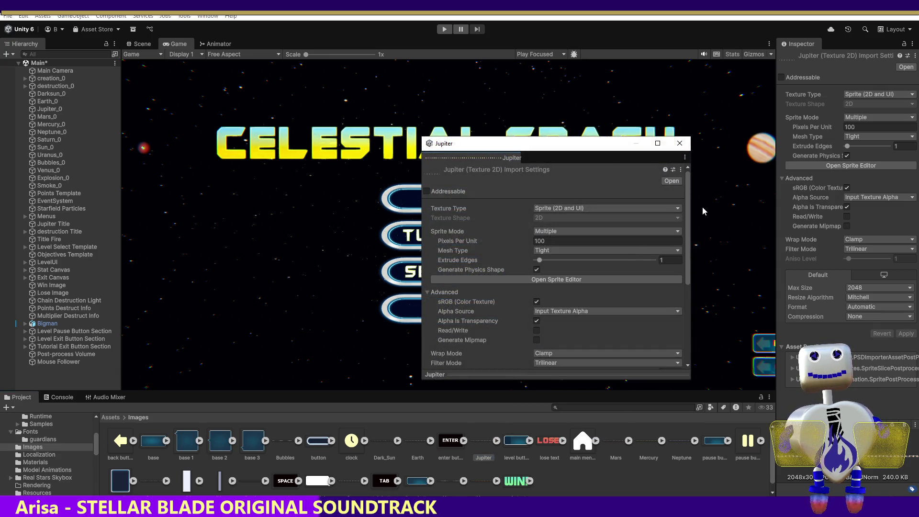
left_click(680, 143)
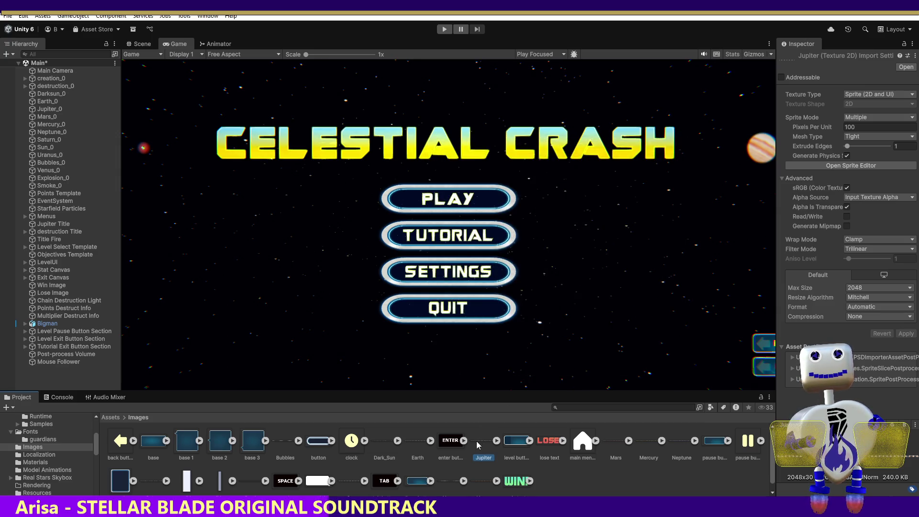
right_click(477, 445)
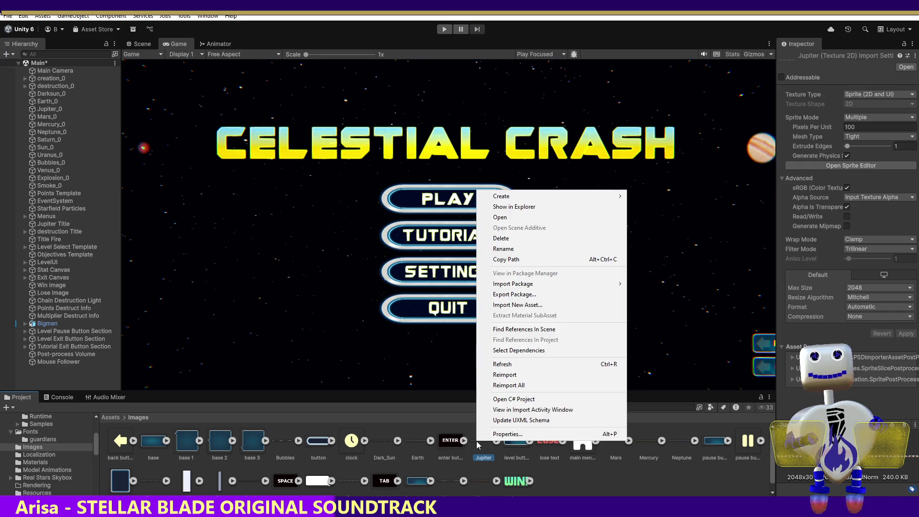
left_click(478, 445)
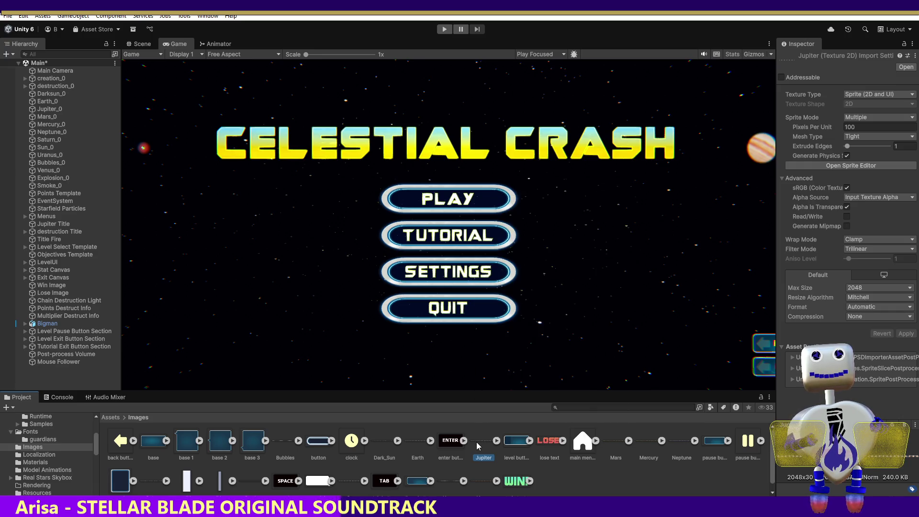
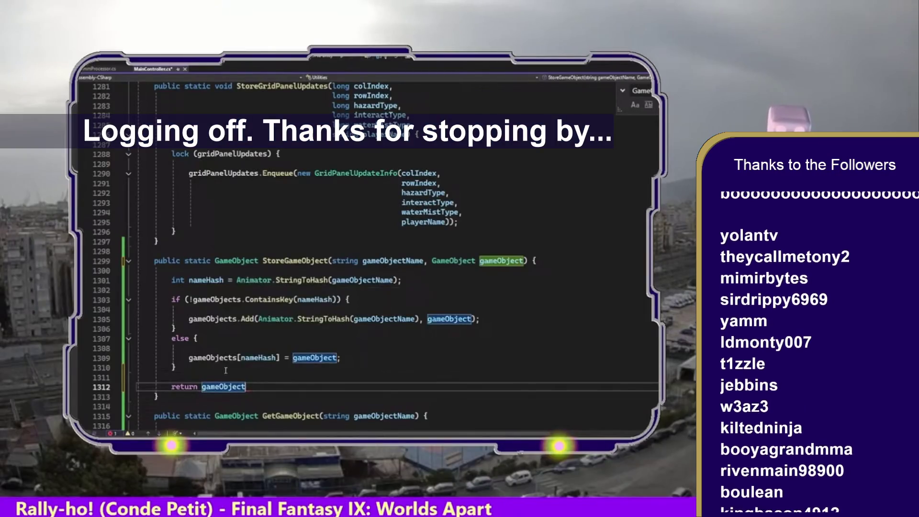
Highlight the StoreGameObject method (lines 1298–1313) for review and save MainController.cs
mouse_move(170, 400)
left_mouse_down()
mouse_move(153, 277)
mouse_move(108, 259)
left_mouse_up()
key("ctrl+s")
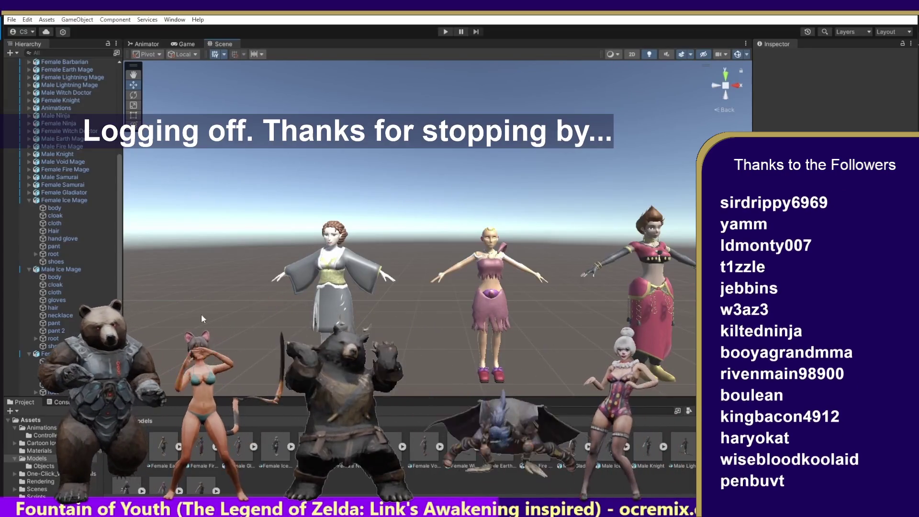
From the top-level Assets folder, open Textures to list its Female and Male subfolders
left_click(127, 421)
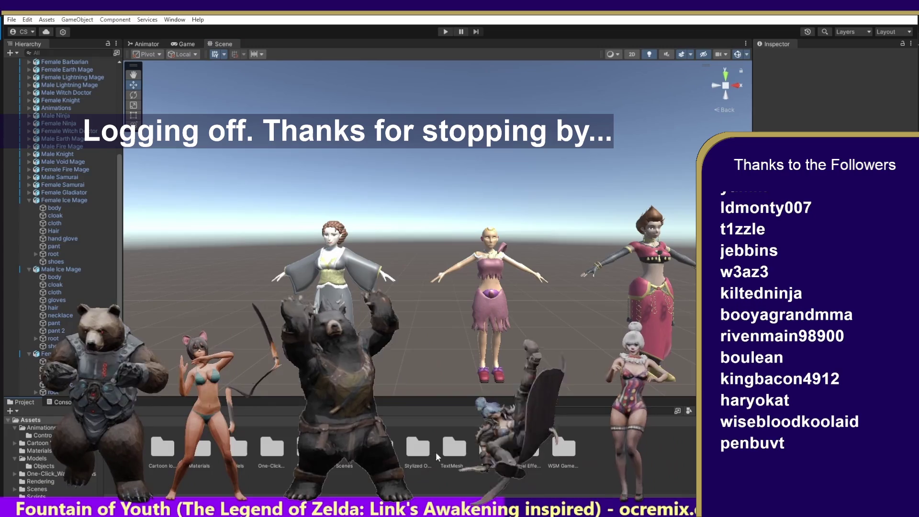
double_click(489, 448)
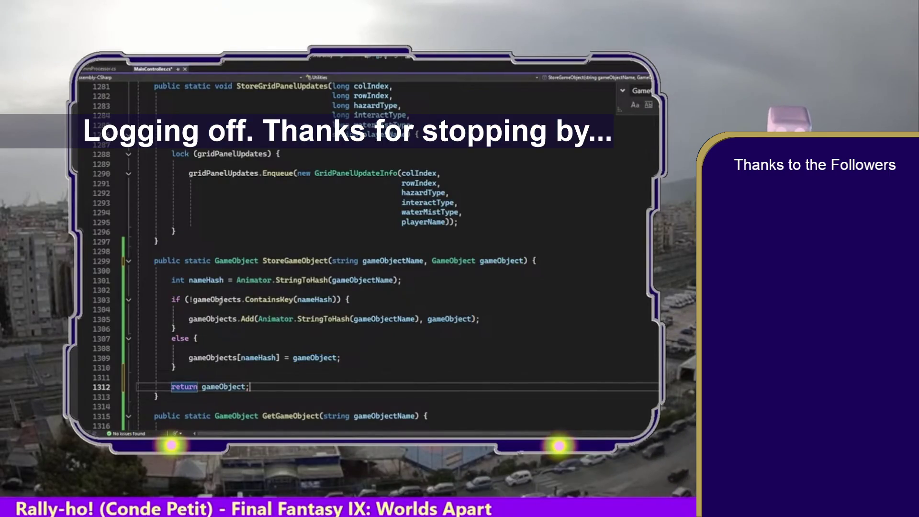
Reselect the StoreGameObject method in the editor, then reopen the Textures folder in Unity
left_click_drag(167, 399, 110, 257)
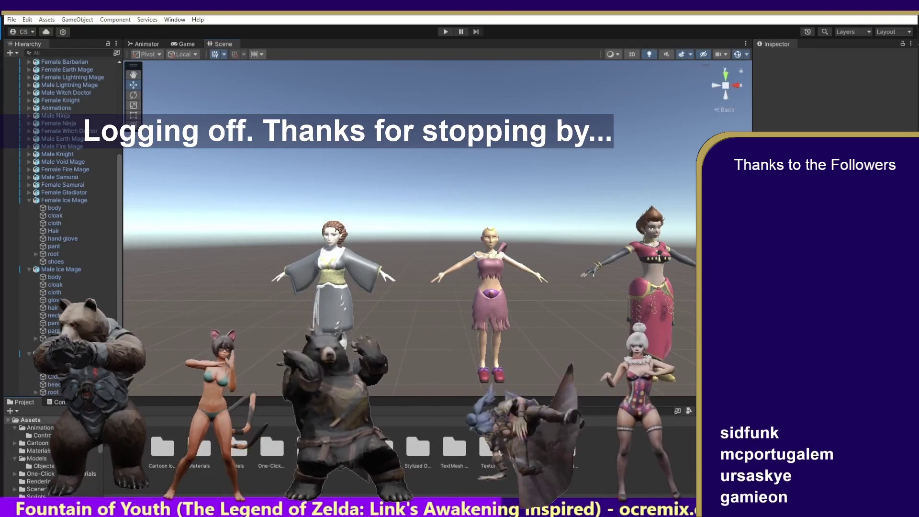
double_click(490, 448)
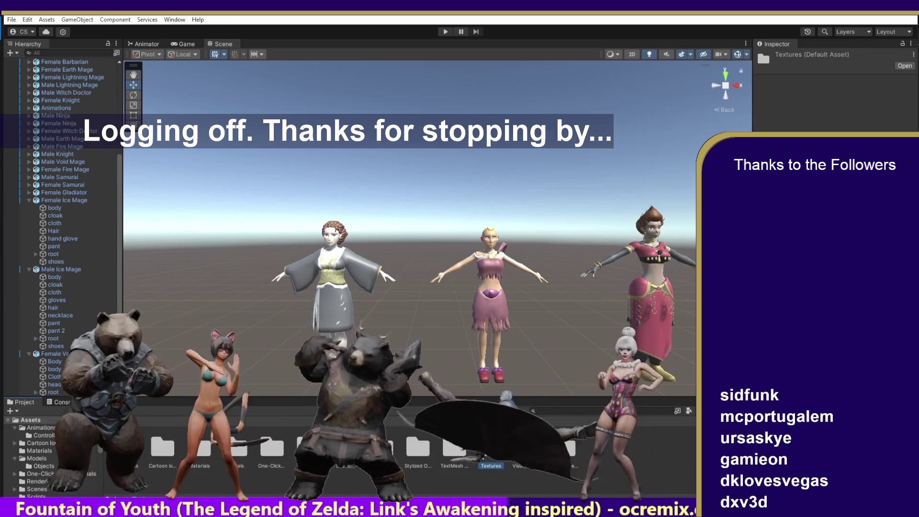